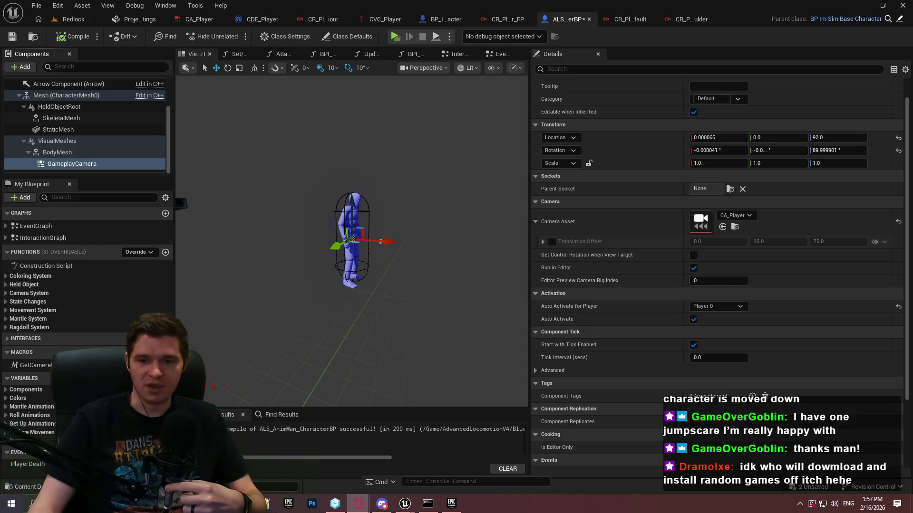
Step: Reset the GameplayCamera's Location to its default of 0, 0, 0
left_click(323, 19)
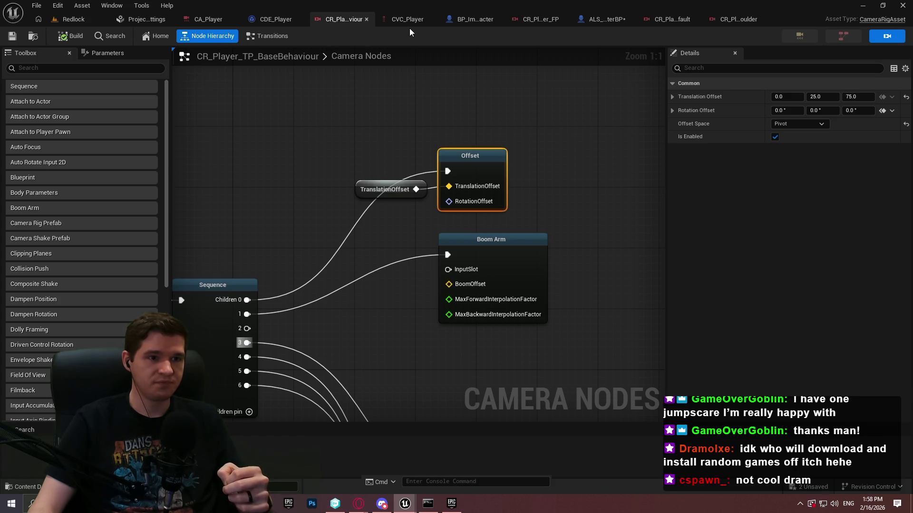
left_click(614, 21)
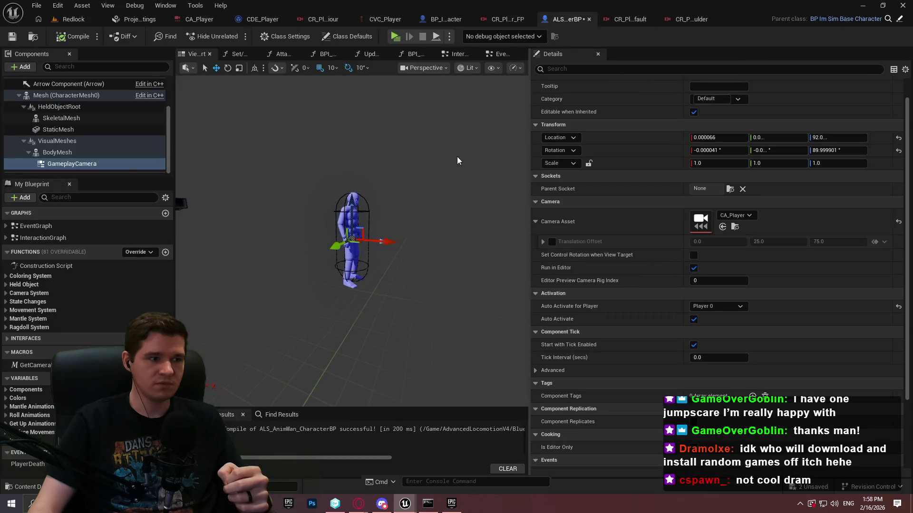
left_click(898, 139)
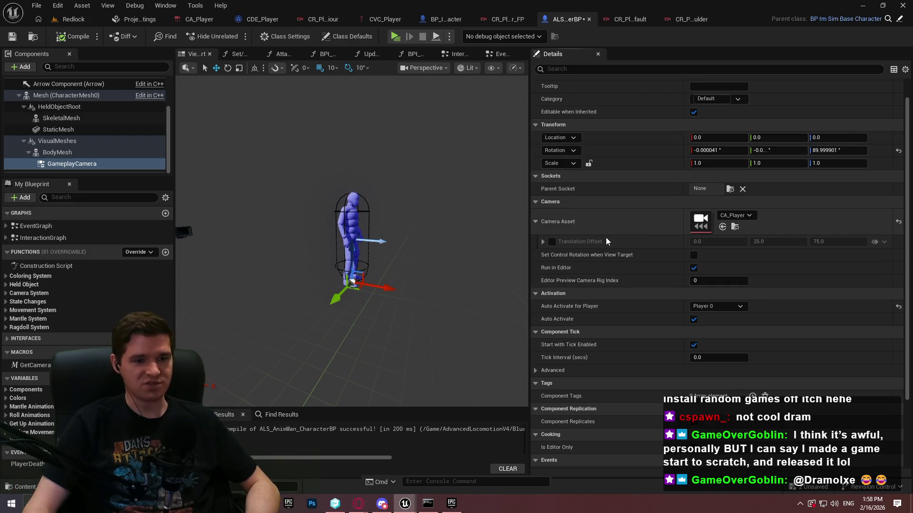
Step: Reselect the GameplayCamera component to confirm it sits at 0, 0, 0 using CA_Player
left_click(93, 165)
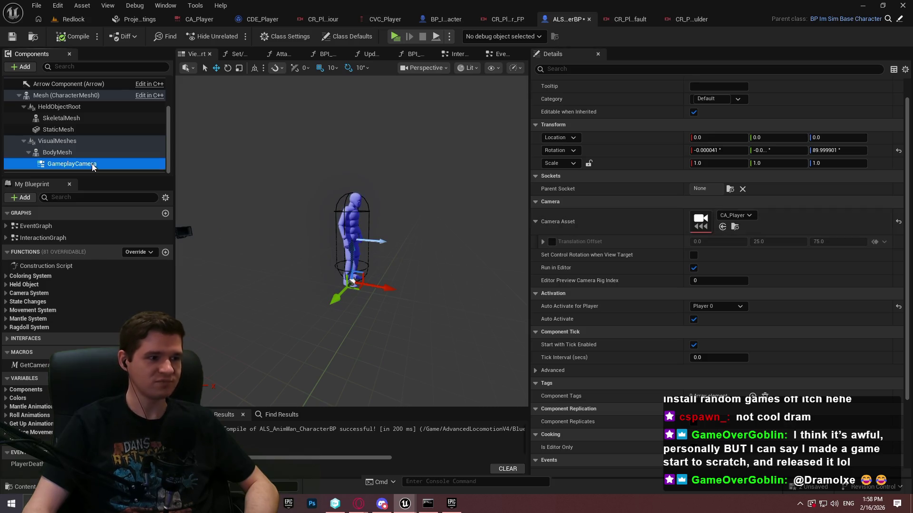
scroll(163, 143, "up", 2)
scroll(163, 142, "down", 2)
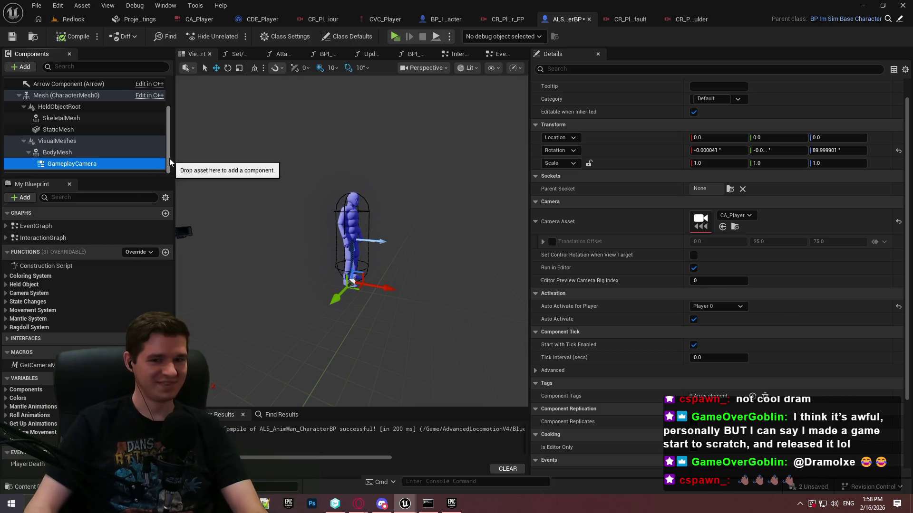
scroll(169, 150, "up", 4)
scroll(168, 147, "down", 5)
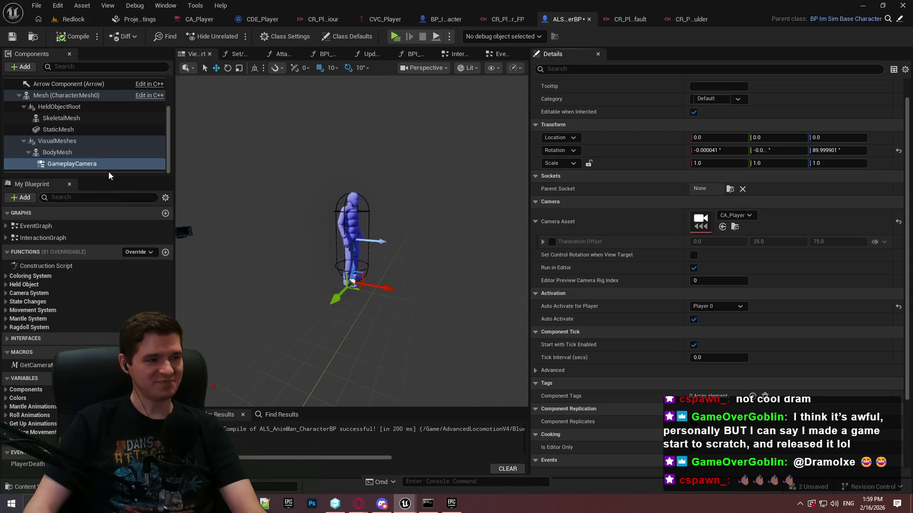
left_click(78, 153)
left_click(76, 163)
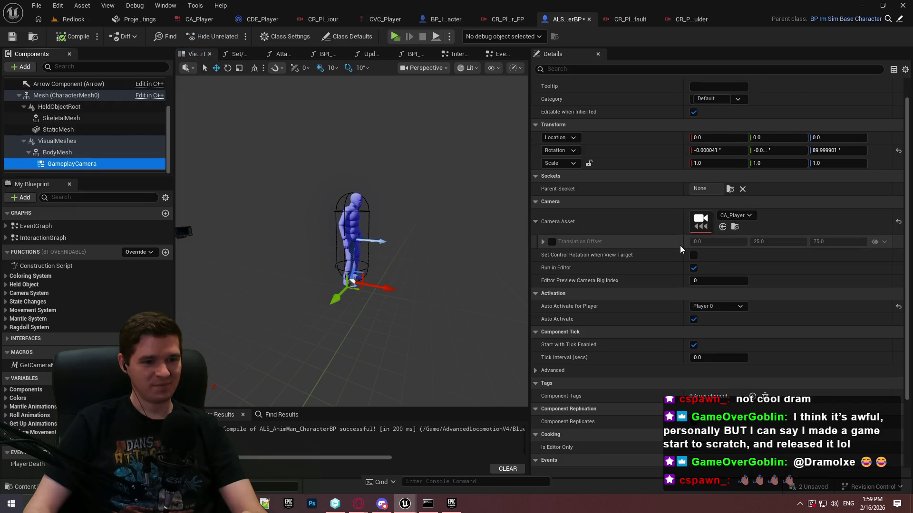
Step: Review the camera settings, then switch to CVC_Player showing CurentBoomOffset at -300, 0, 0
scroll(637, 203, "up", 2)
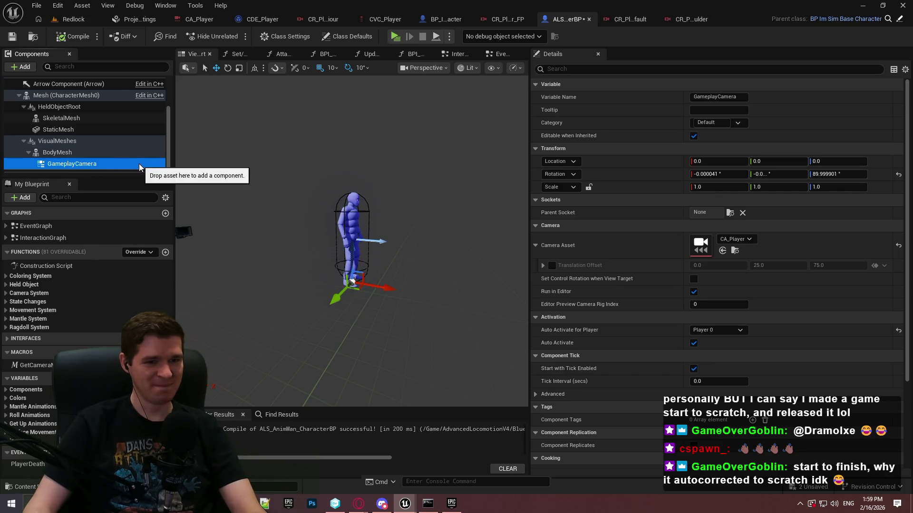
scroll(589, 259, "down", 2)
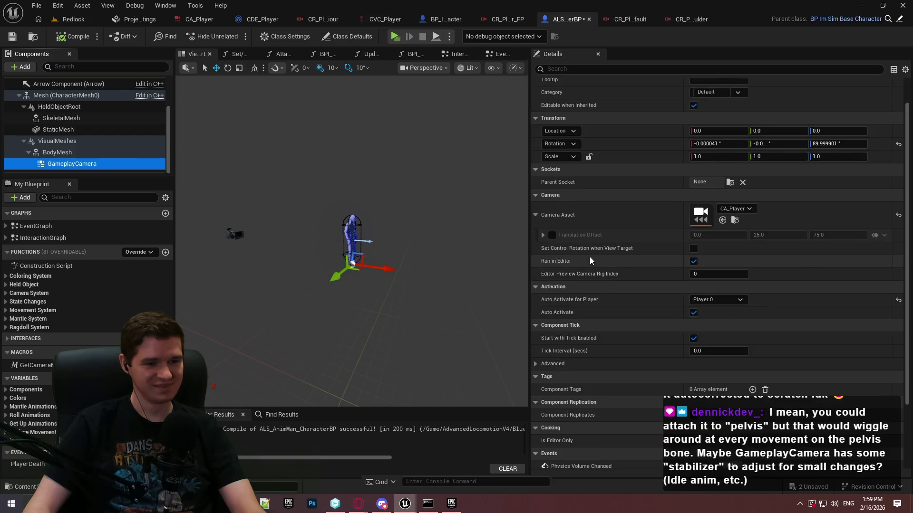
scroll(588, 256, "up", 2)
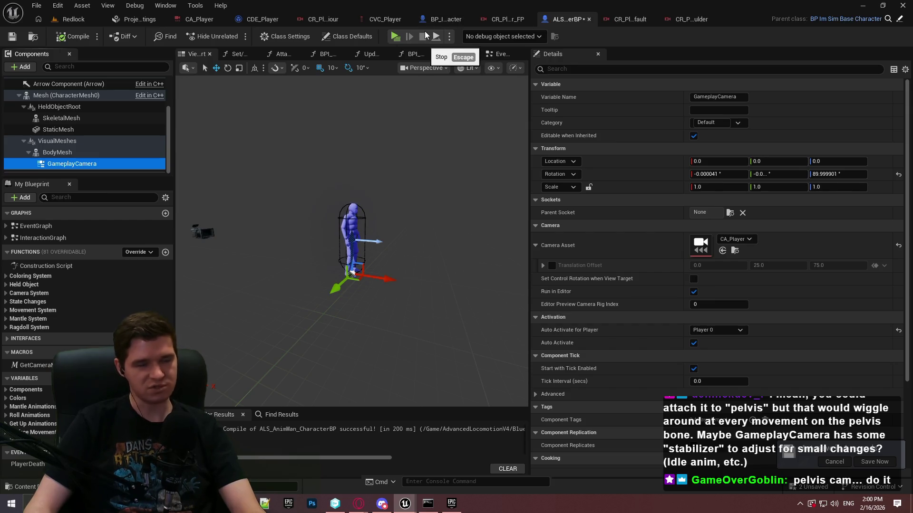
left_click(372, 23)
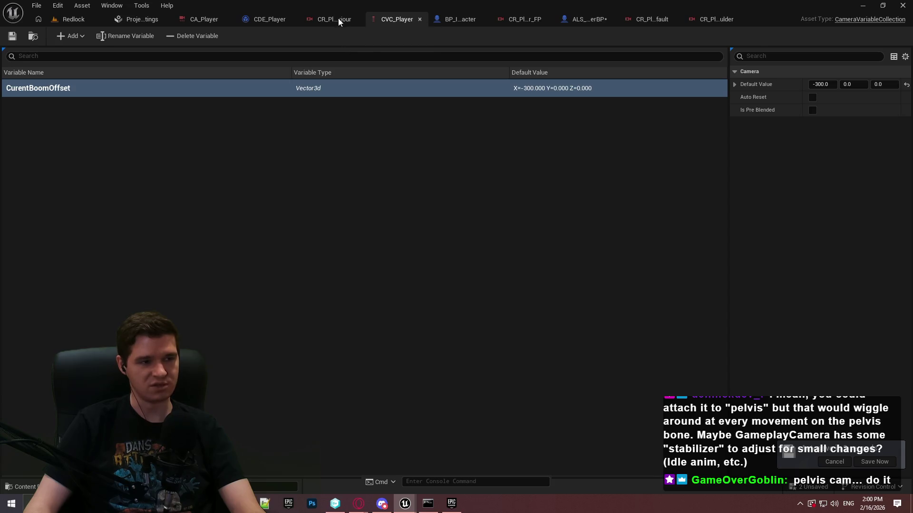
Step: Move Boom Arm to Sequence pin 2 and wire a duplicated Offset node into pin 1
left_click(338, 19)
mouse_move(247, 329)
left_mouse_down()
mouse_move(448, 255)
mouse_move(489, 316)
left_mouse_up()
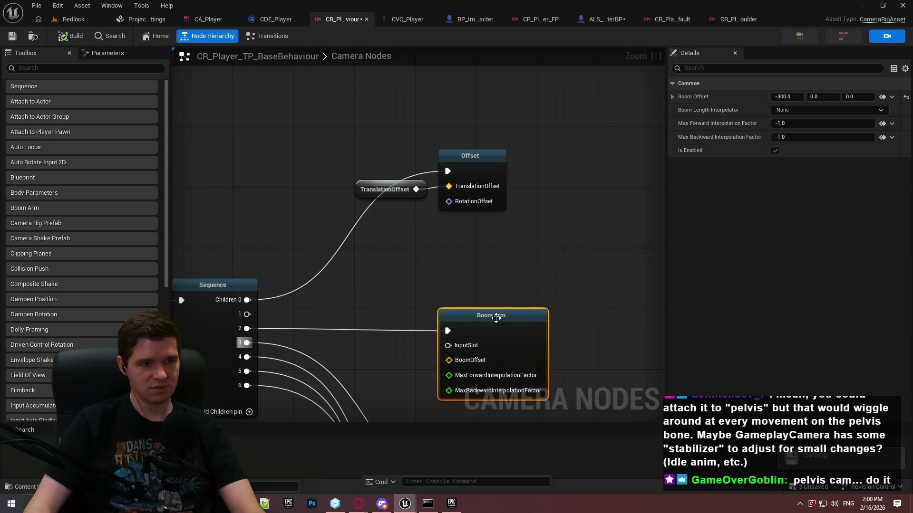
left_click(467, 151)
key("ctrl+d")
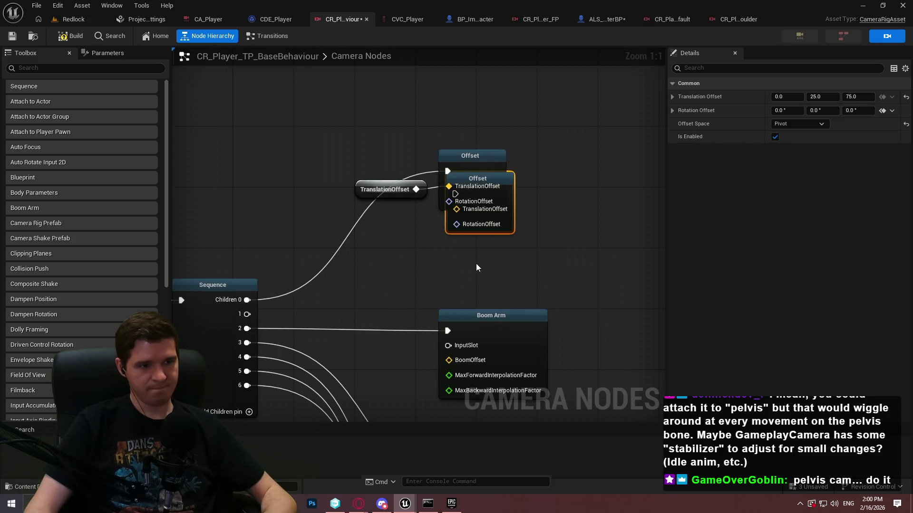
mouse_move(505, 183)
left_mouse_down()
mouse_move(498, 260)
mouse_move(285, 318)
mouse_move(243, 316)
left_mouse_up()
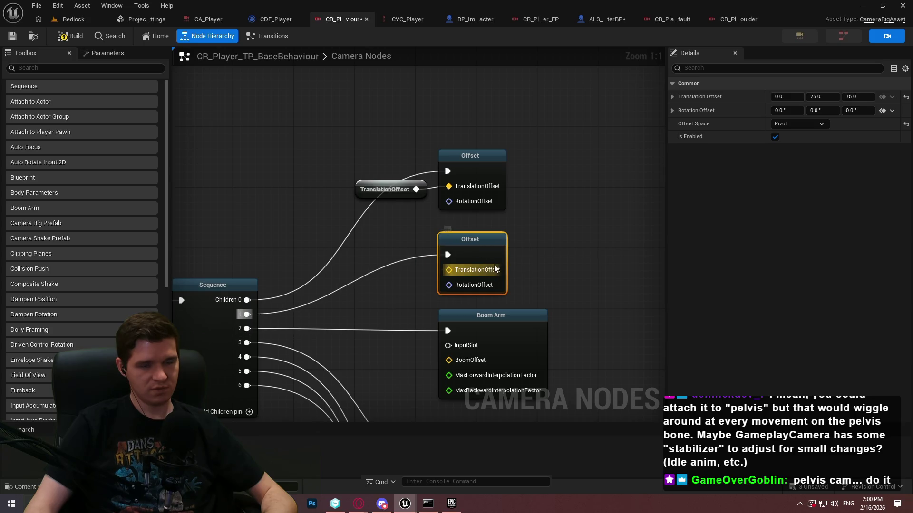
Step: Reset the new Offset's translation to 0, 0, 0 and set its Offset Space to Camera Pose
left_click(906, 97)
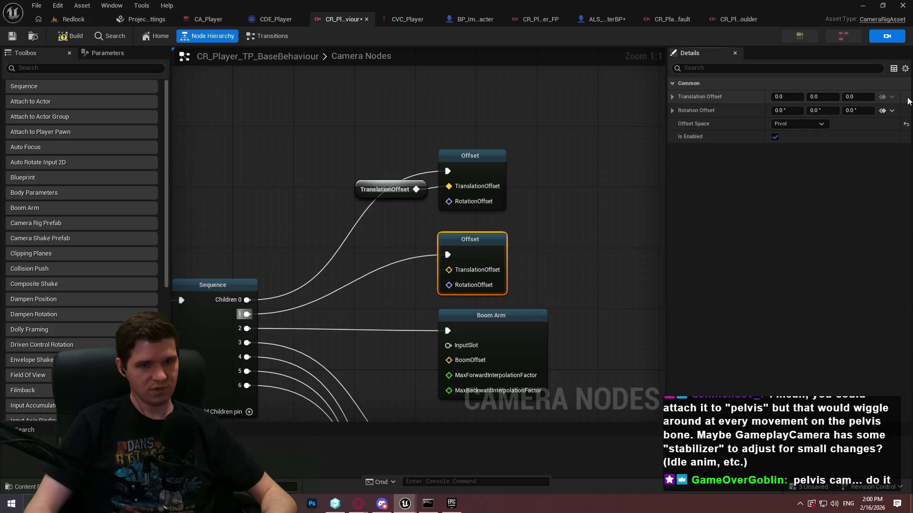
left_click(674, 97)
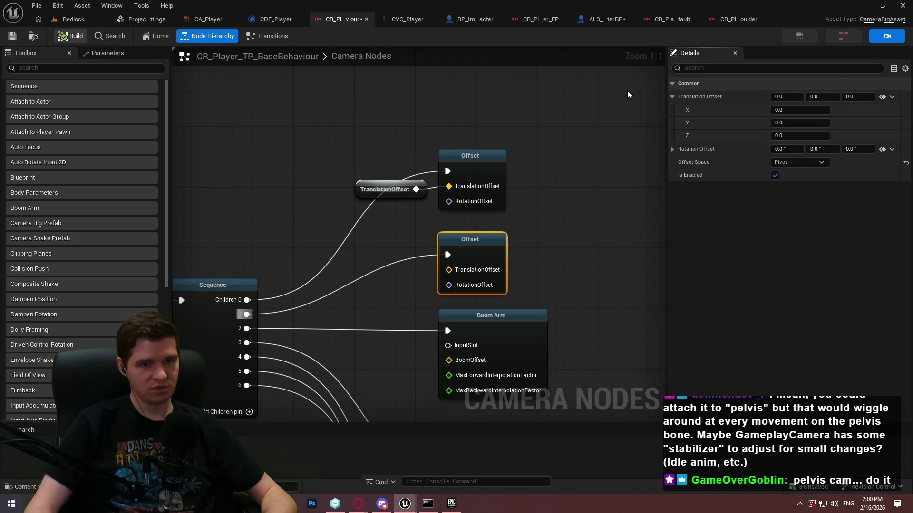
left_click(794, 165)
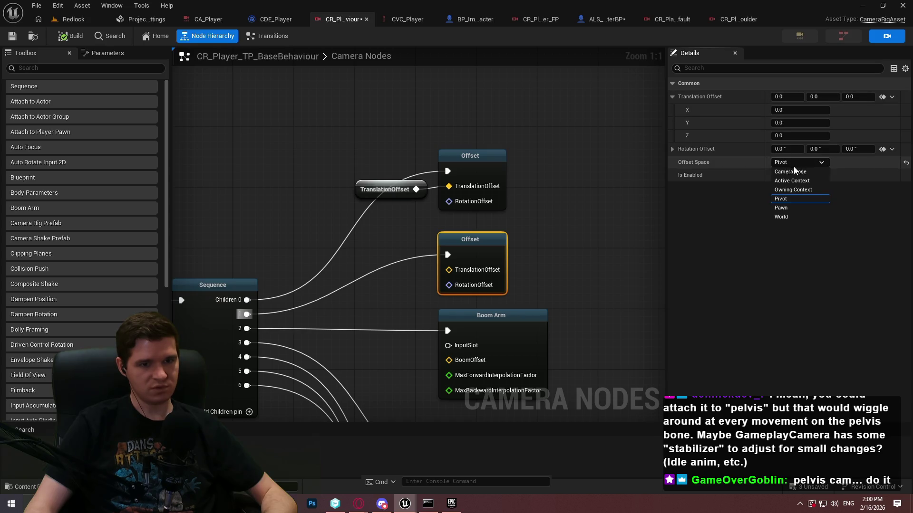
left_click(783, 174)
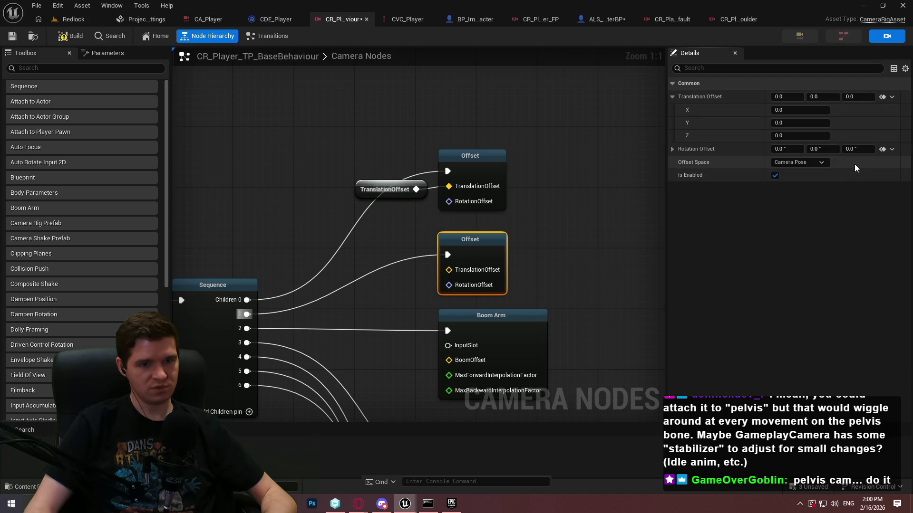
left_click(891, 97)
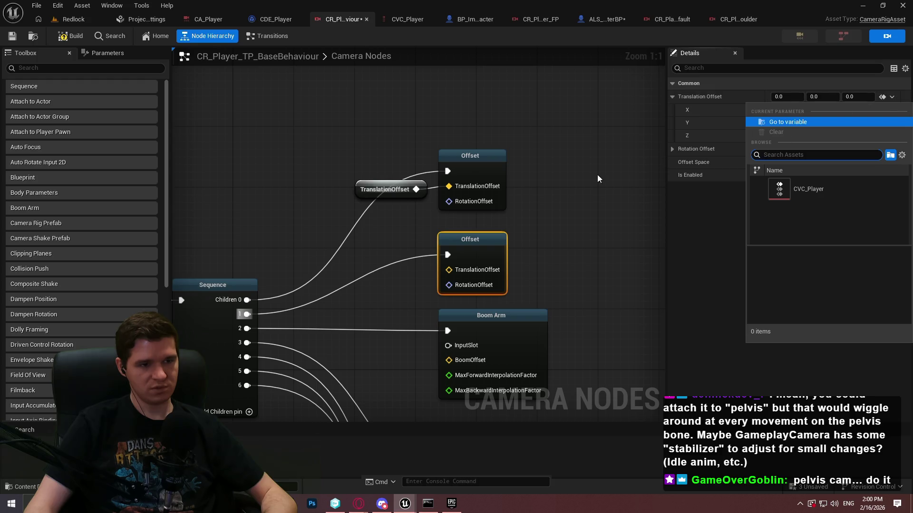
left_click(658, 159)
left_click(449, 236)
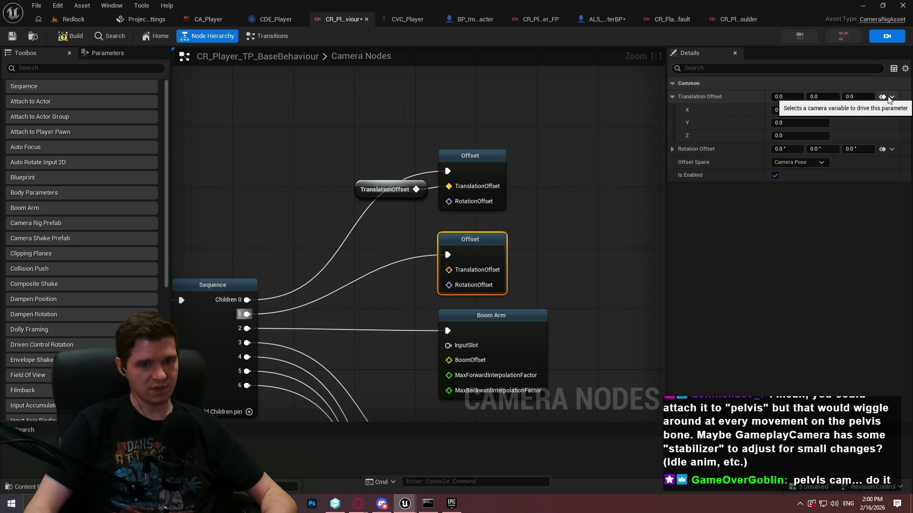
mouse_move(357, 262)
left_mouse_down()
mouse_move(454, 193)
mouse_move(442, 196)
left_mouse_up()
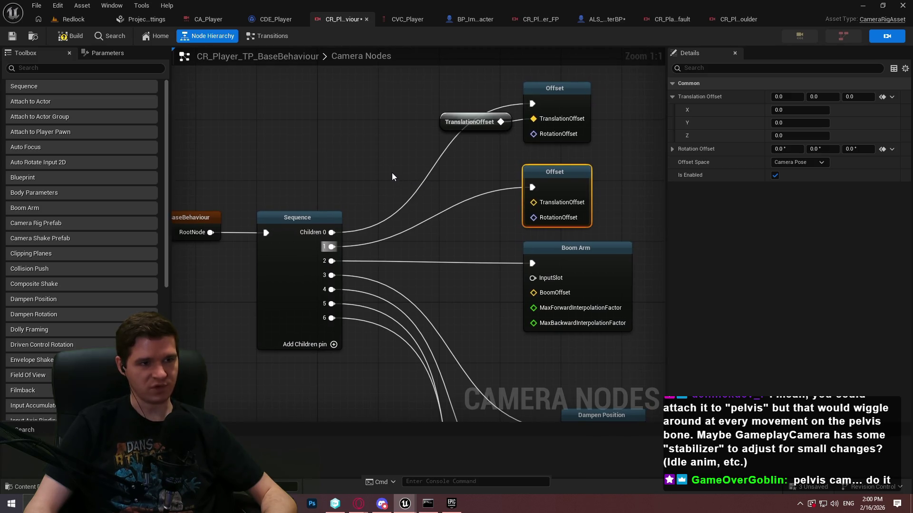
left_click(604, 19)
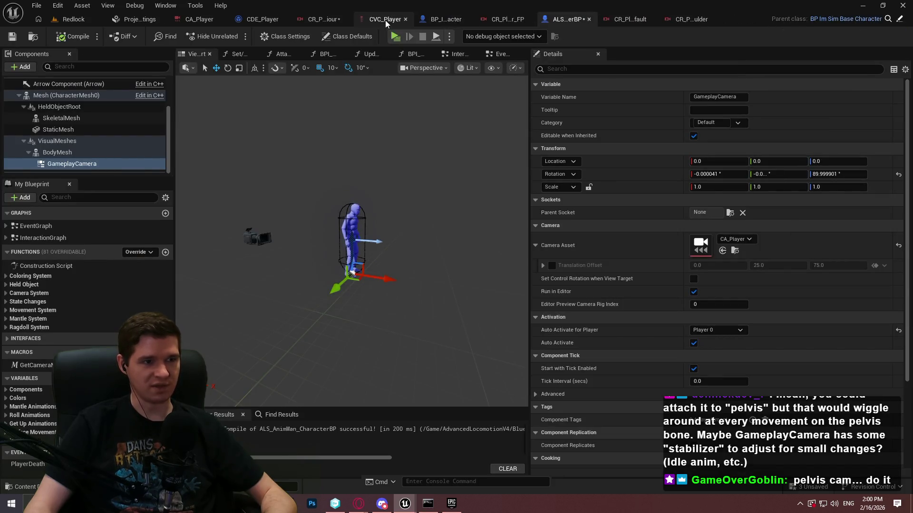
Step: Add a Vector 3d camera variable named PelvisOffset to CVC_Player and save the collection
left_click(385, 20)
left_click(67, 35)
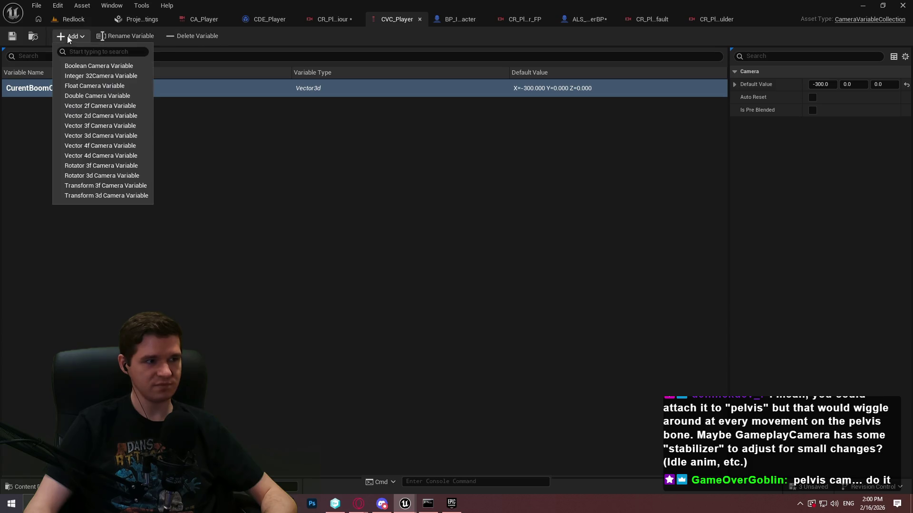
left_click(100, 134)
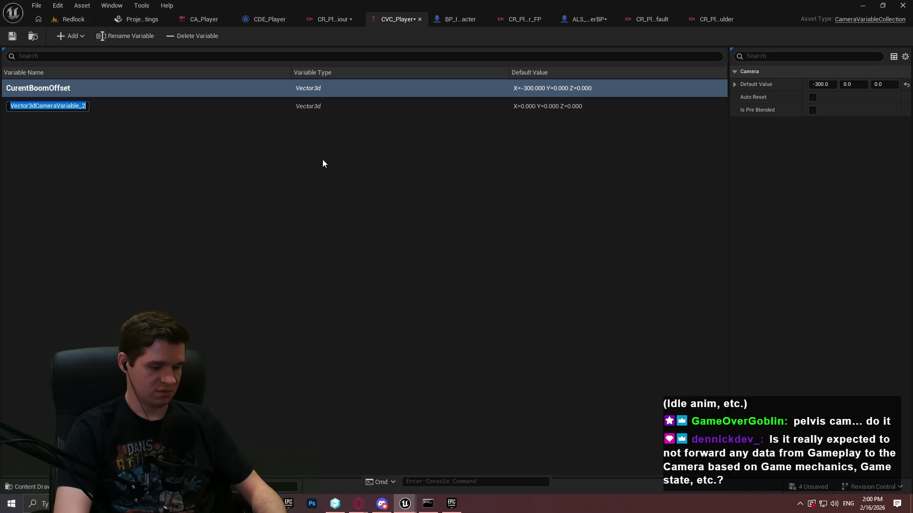
type("PelvisOffset")
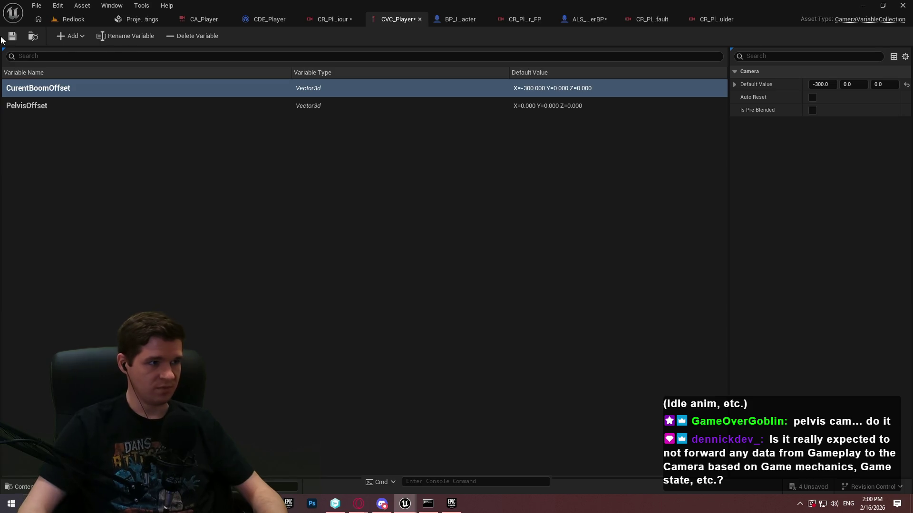
left_click(14, 37)
Step: Bind the second Offset node's Translation Offset to PelvisOffset and save the camera rig
left_click(339, 19)
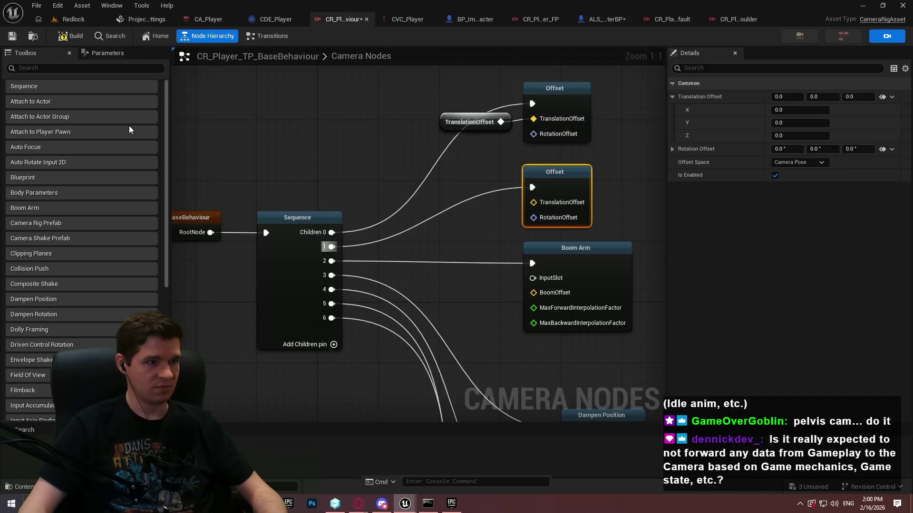
left_click(464, 189)
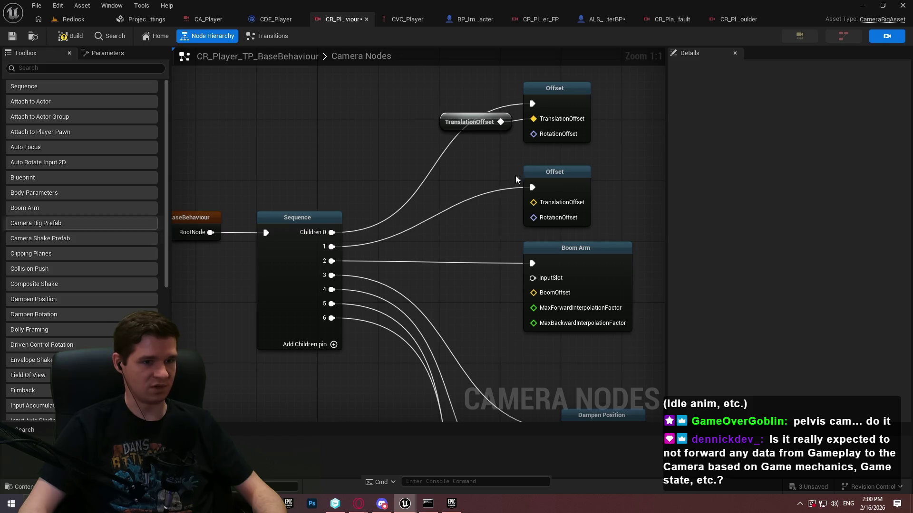
left_click(550, 186)
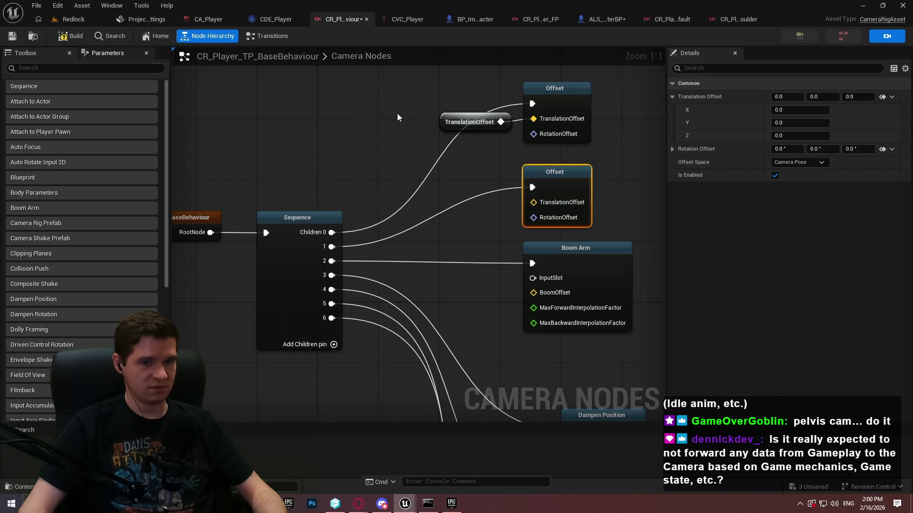
left_click(890, 97)
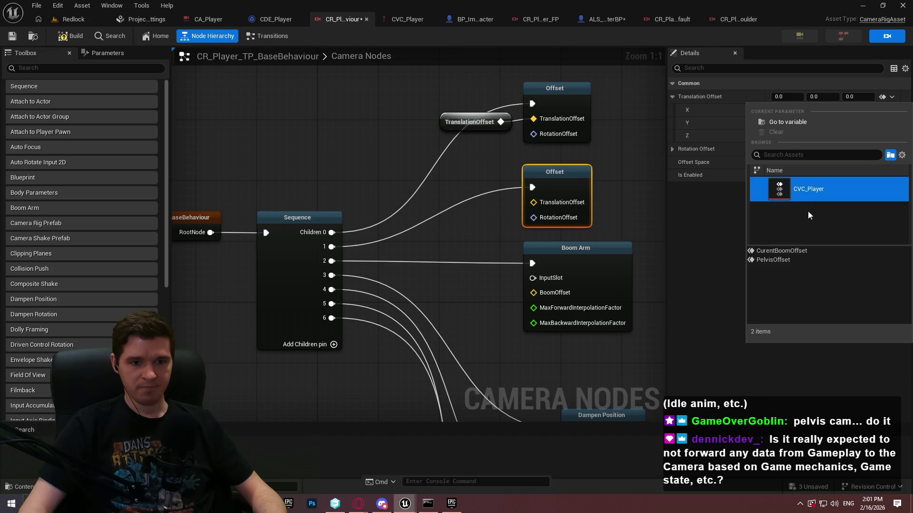
left_click(774, 260)
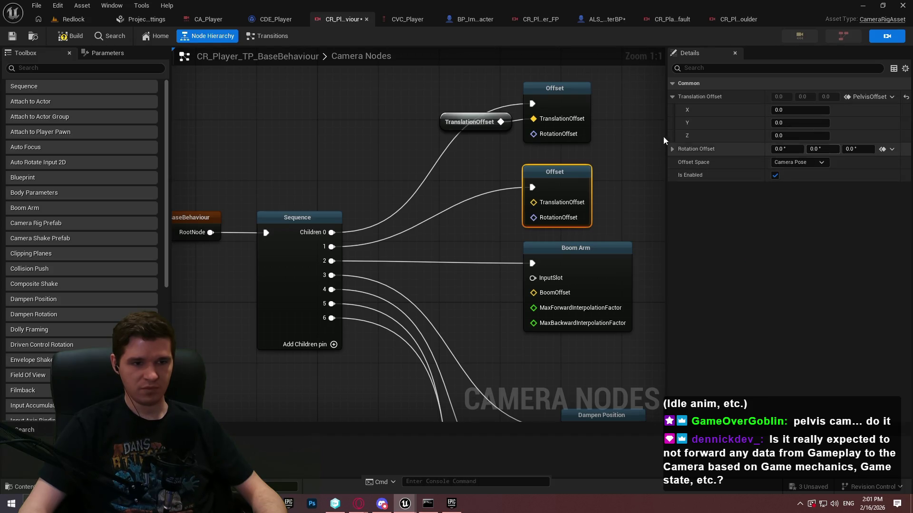
left_click(15, 35)
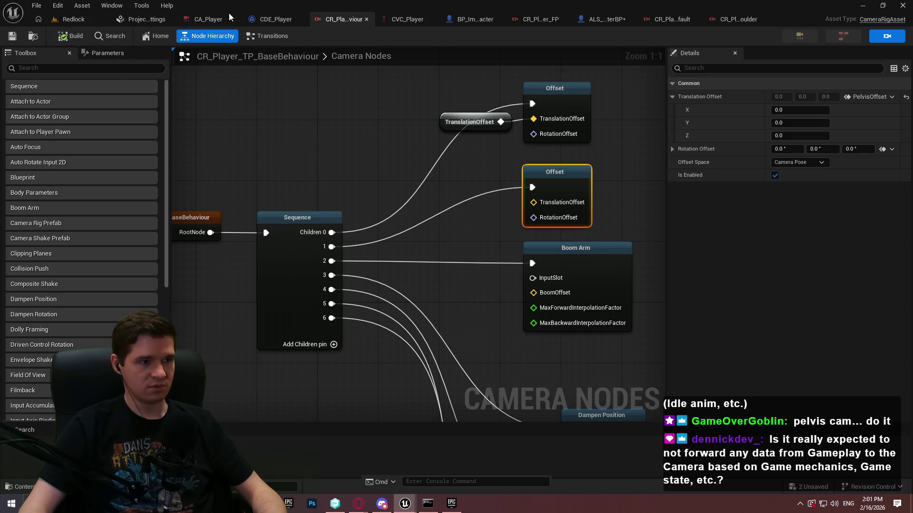
left_click(273, 21)
Step: Add a Sequence after Event Run Camera Director, route Then 1 to the Branch, and align the nodes
scroll(545, 330, "up", 2)
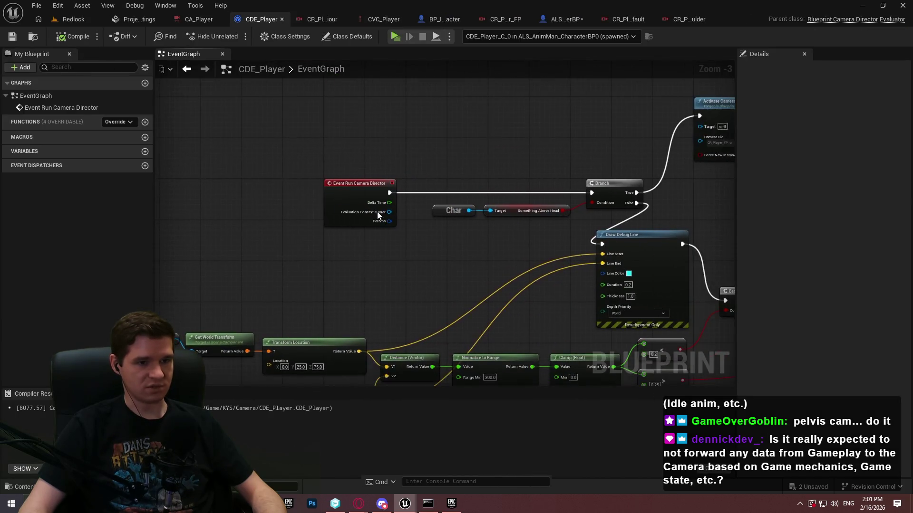
scroll(379, 217, "up", 1)
mouse_move(391, 190)
left_mouse_down()
mouse_move(404, 195)
mouse_move(419, 168)
left_mouse_up()
type("seq")
left_click(446, 242)
mouse_move(446, 196)
left_mouse_down()
mouse_move(632, 198)
mouse_move(616, 191)
left_mouse_up()
key("Escape")
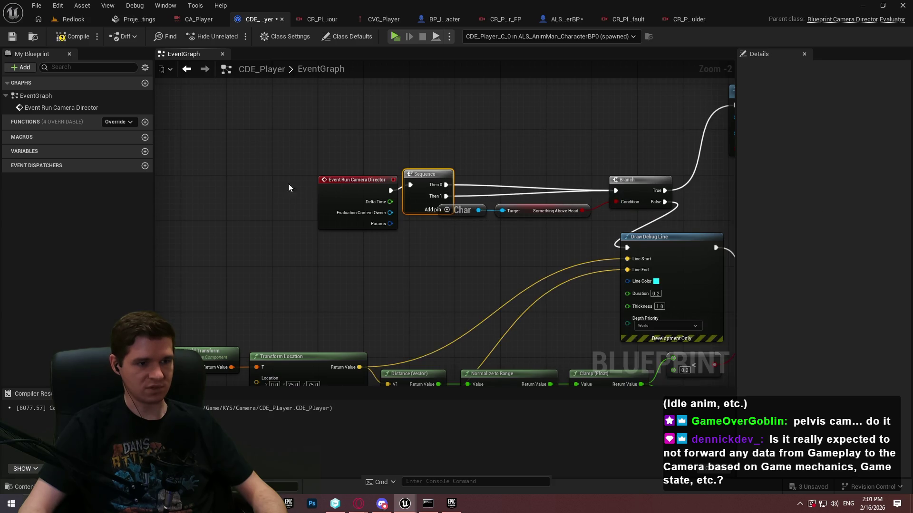
left_click_drag(356, 180, 277, 181)
left_click_drag(414, 179, 340, 190)
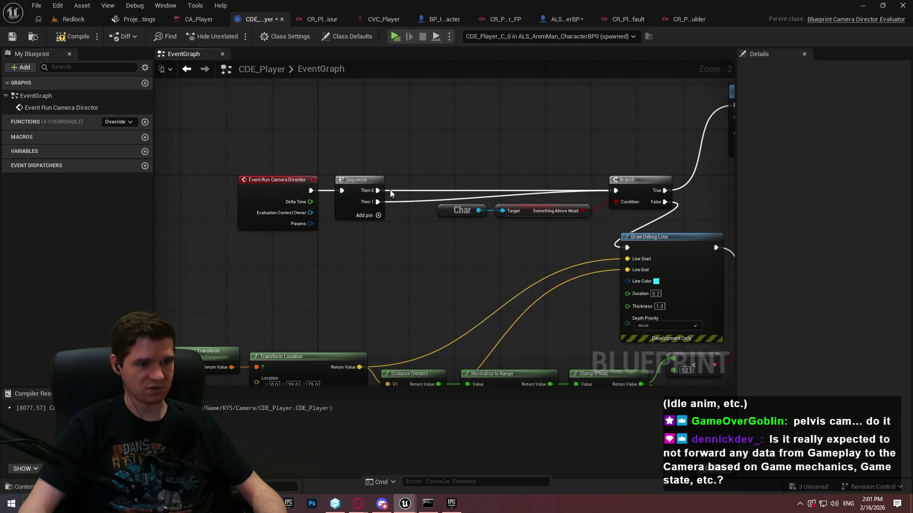
mouse_move(461, 181)
left_mouse_down()
mouse_move(437, 221)
mouse_move(552, 173)
mouse_move(305, 177)
mouse_move(101, 162)
mouse_move(508, 266)
mouse_move(363, 160)
left_mouse_up()
Step: Search the blueprint actions for 'set vector para' without adding a node
scroll(275, 161, "up", 2)
right_click(315, 110)
type("set vector par")
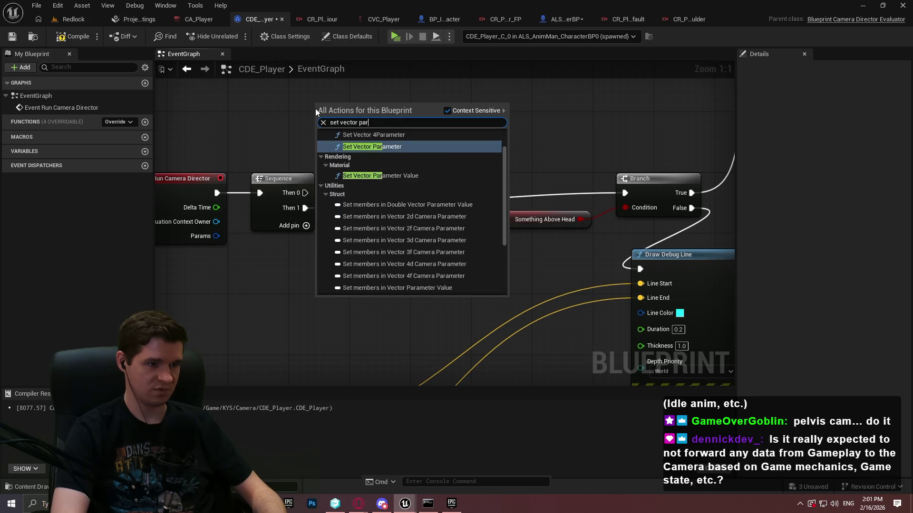
type("a")
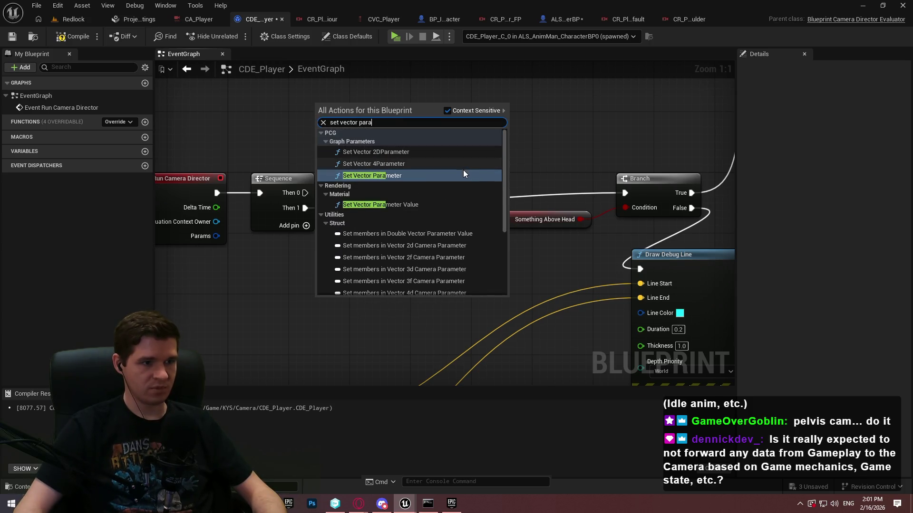
scroll(463, 174, "down", 1)
left_click(288, 131)
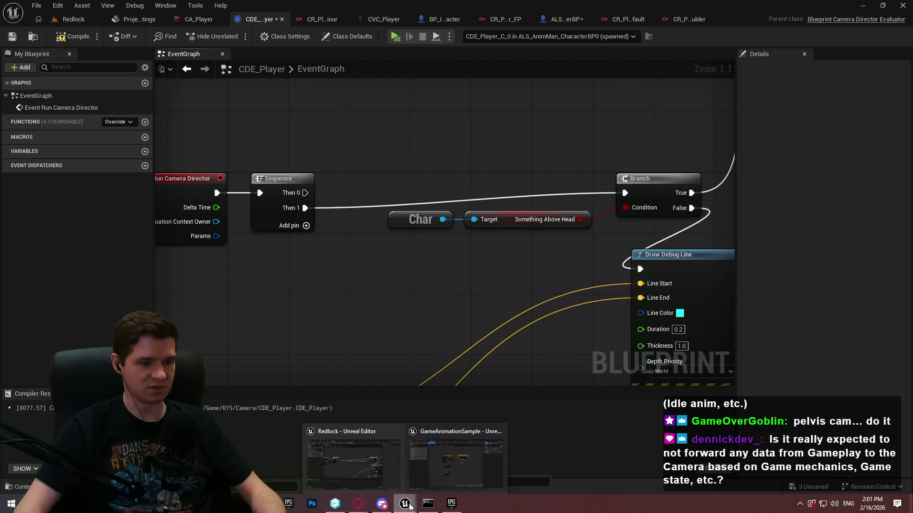
key("alt+Tab")
left_click(365, 22)
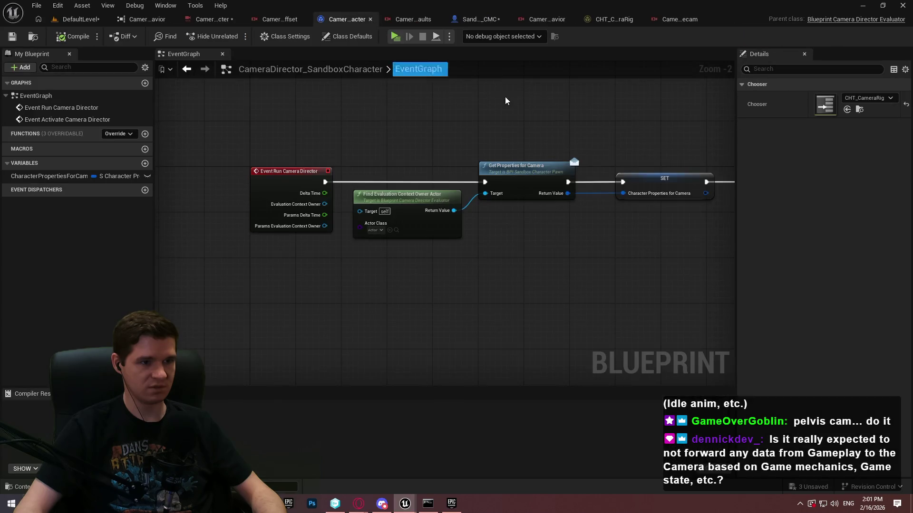
left_click(460, 255)
scroll(461, 255, "down", 3)
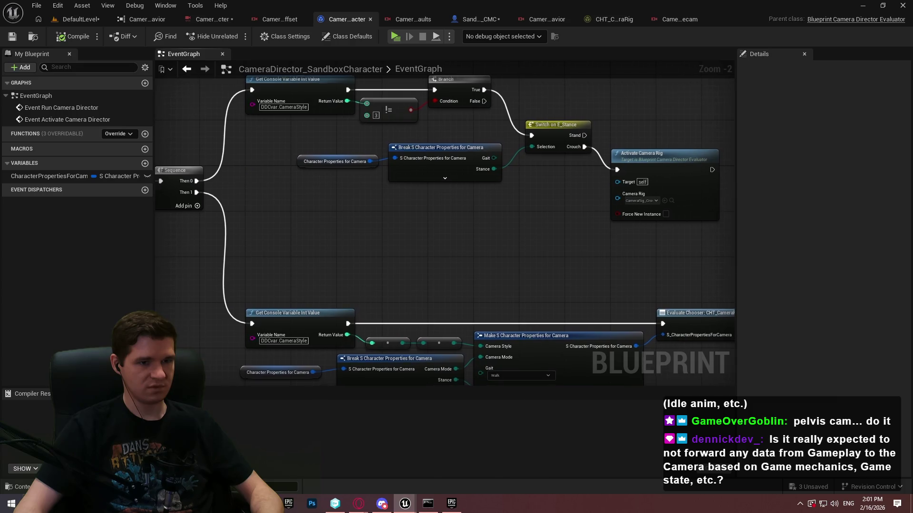
scroll(466, 285, "up", 3)
left_click_drag(156, 258, 341, 353)
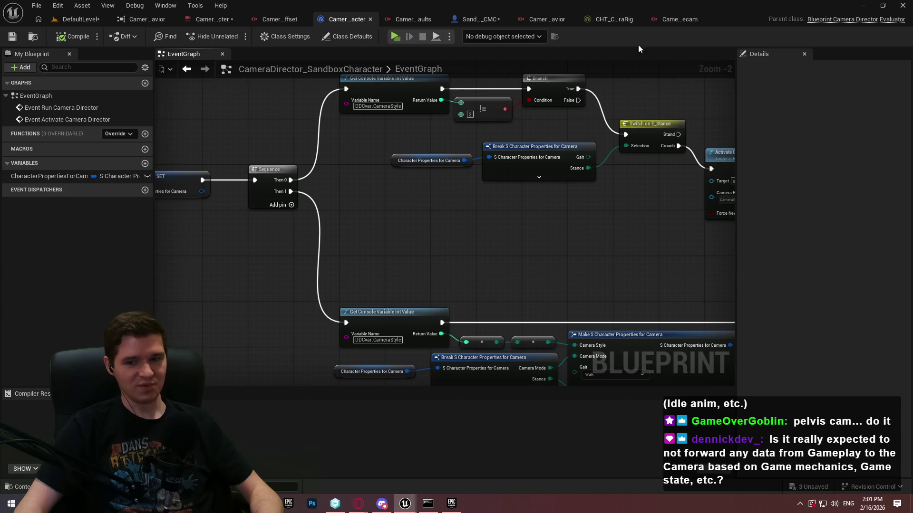
left_click(861, 6)
right_click(371, 155)
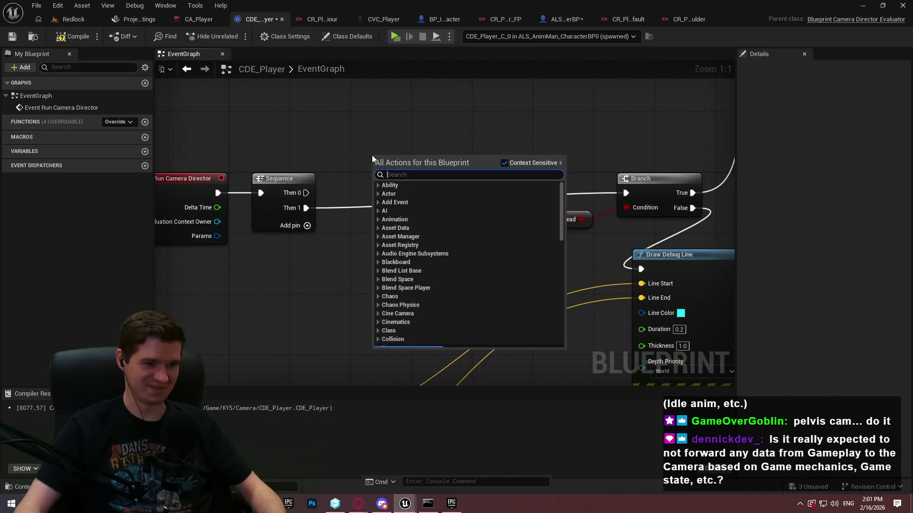
Step: Add a Get Shared Camera Data node from the Camera Director Evaluation actions
scroll(387, 289, "down", 3)
left_click(378, 290)
left_click(398, 300)
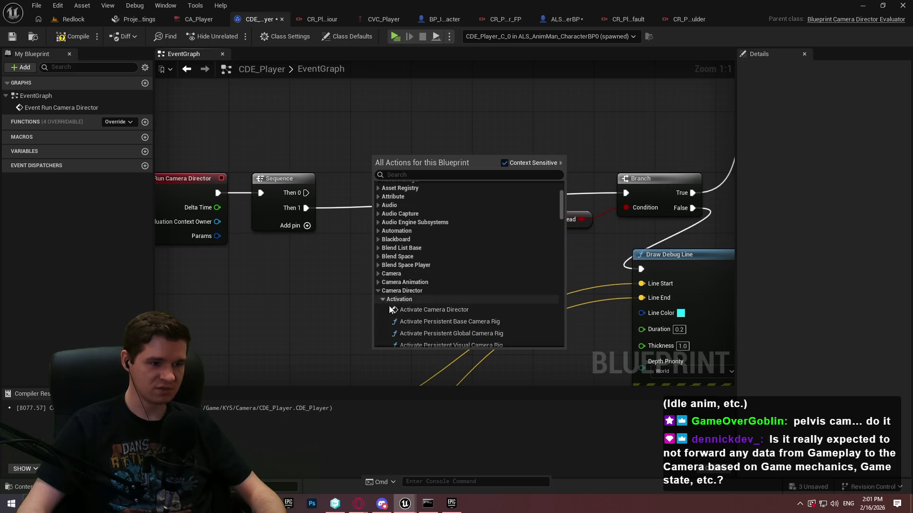
scroll(392, 312, "down", 3)
left_click(387, 325)
scroll(404, 319, "down", 1)
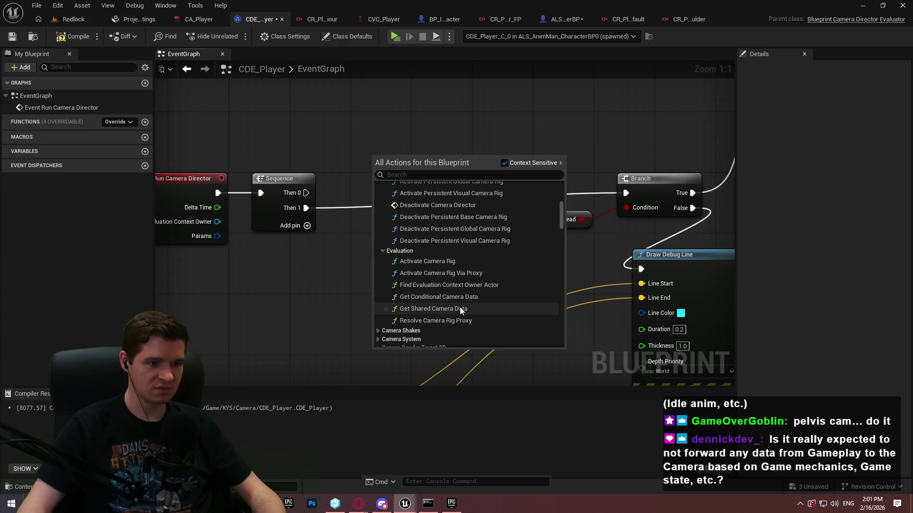
left_click(456, 306)
mouse_move(506, 185)
left_mouse_down()
mouse_move(438, 116)
mouse_move(477, 107)
left_mouse_up()
Step: Add a Set Vector Variable from its Return Value targeting CVC_Player's PelvisOffset
type("vector")
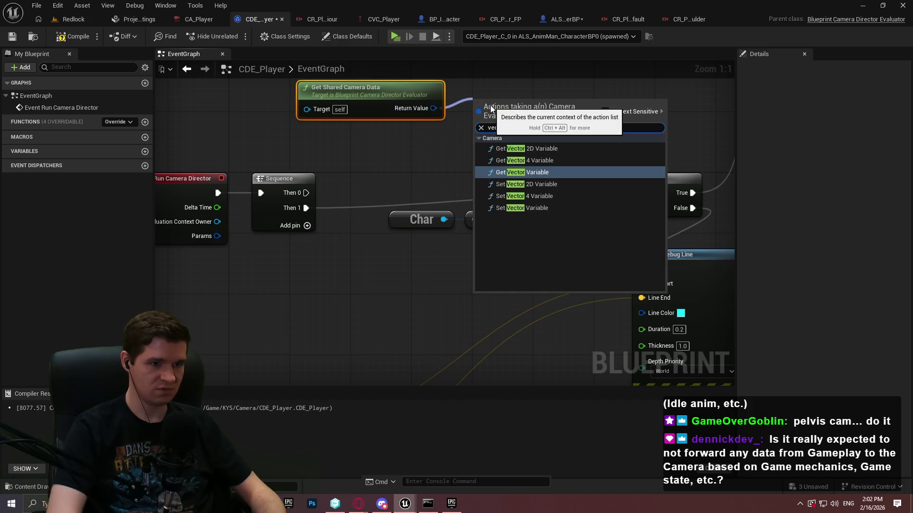
key("Down")
key("Down")
key("Down")
key("Return")
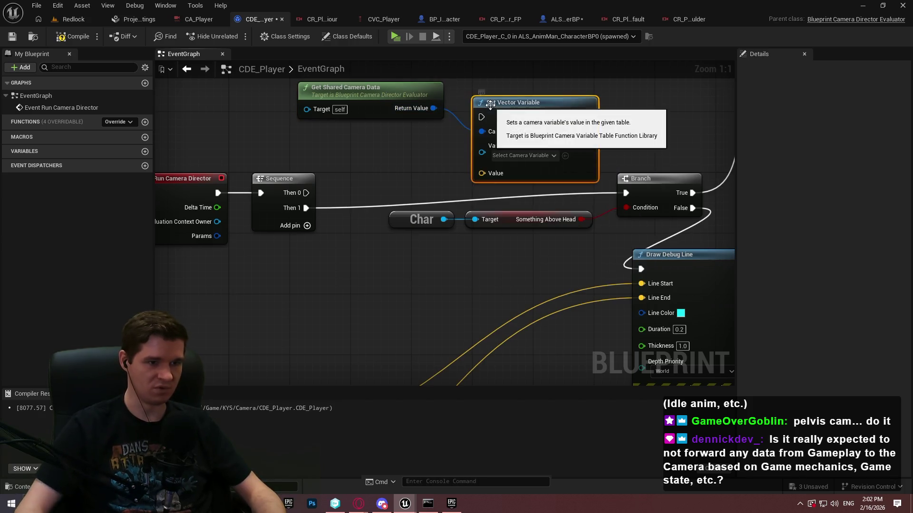
left_click_drag(536, 102, 544, 64)
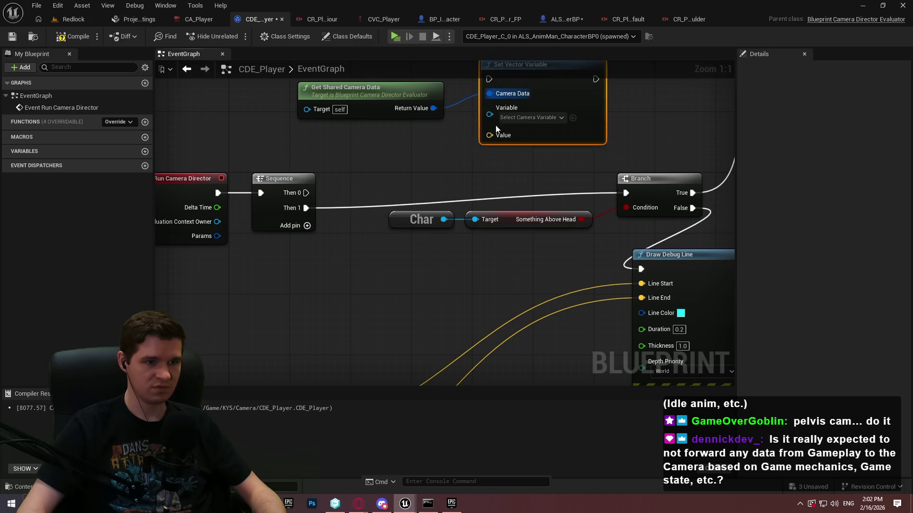
left_click(528, 117)
left_click(563, 165)
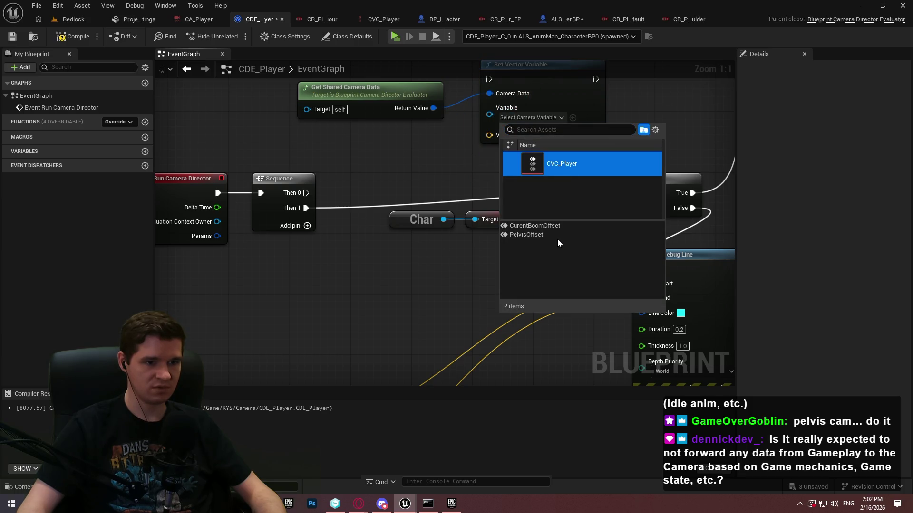
left_click(526, 235)
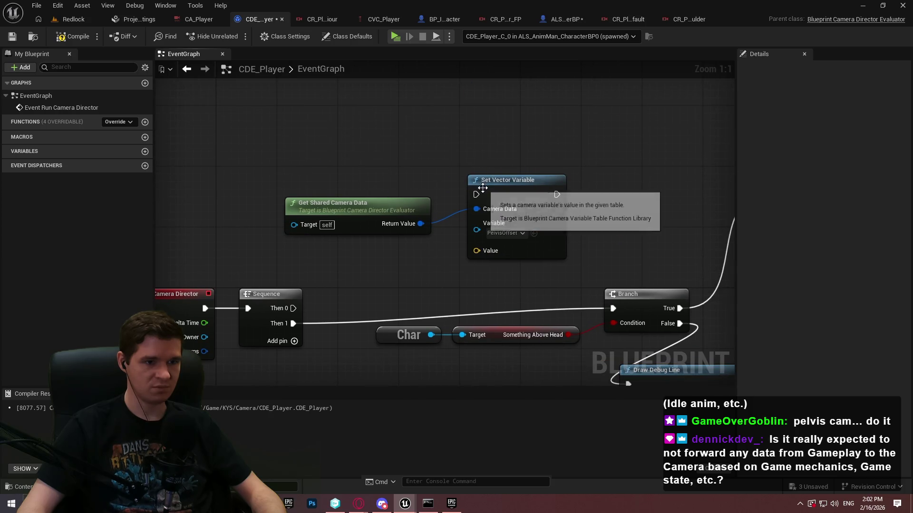
Step: Wire Sequence Then 0 into the Set Vector Variable and move both new nodes up
left_click_drag(477, 194, 293, 308)
mouse_move(264, 150)
left_mouse_down()
mouse_move(484, 261)
mouse_move(527, 252)
left_mouse_up()
left_click_drag(527, 252, 528, 229)
mouse_move(529, 101)
left_mouse_down()
mouse_move(411, 171)
mouse_move(176, 53)
left_mouse_up()
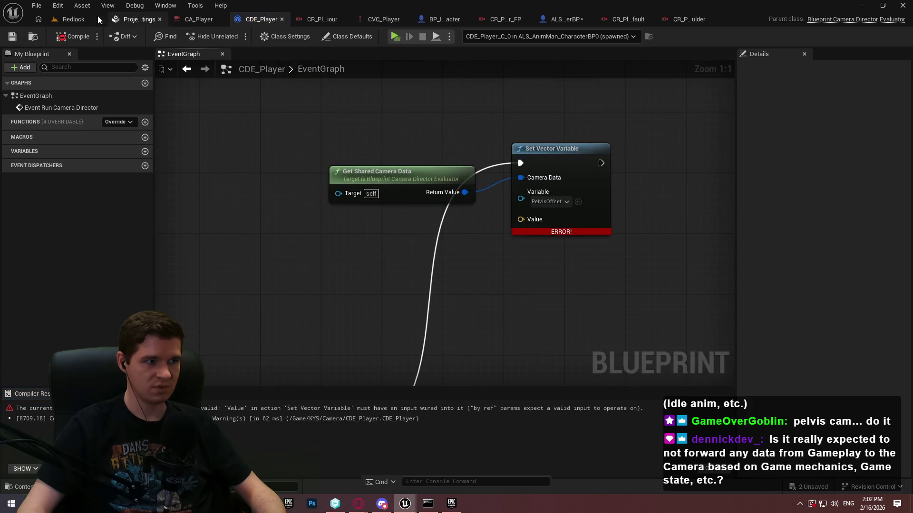
left_click(72, 20)
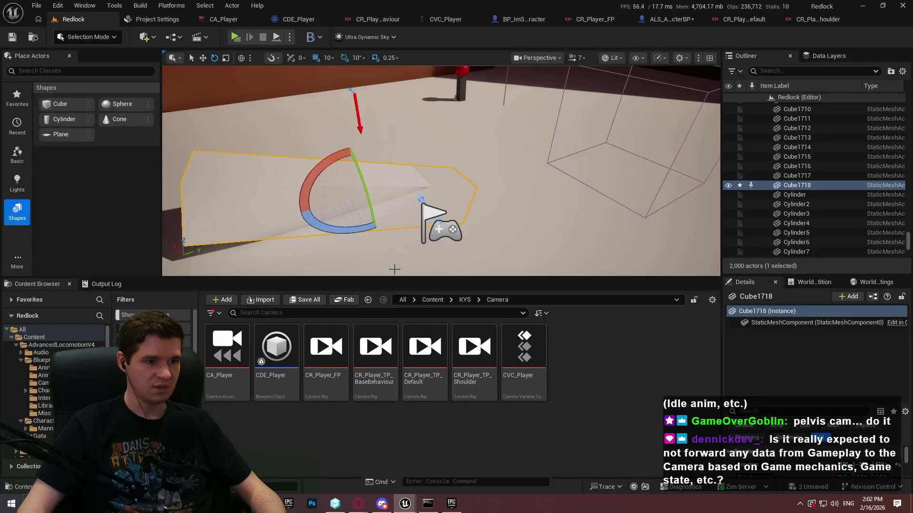
Step: Browse the KYS and AdvancedLocomotionV4 Blueprints folders in the Content Browser
left_click(465, 301)
double_click(298, 366)
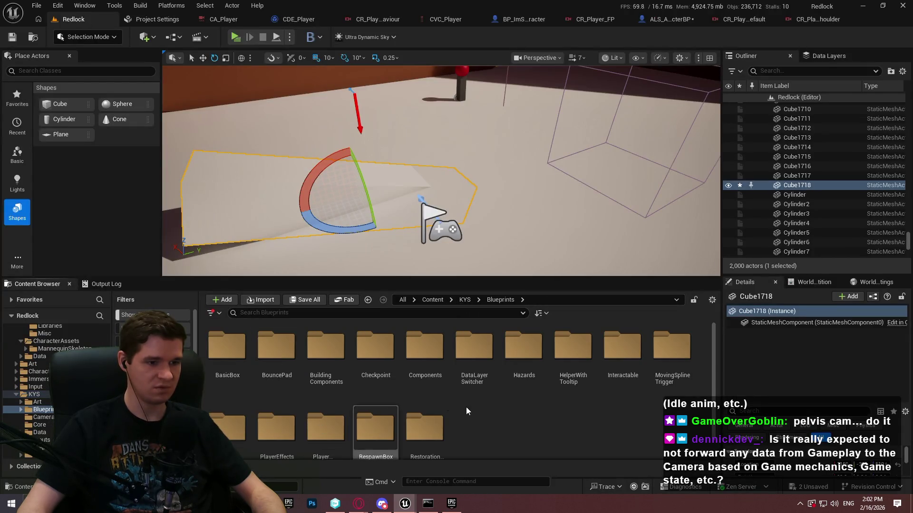
left_click(432, 300)
double_click(227, 350)
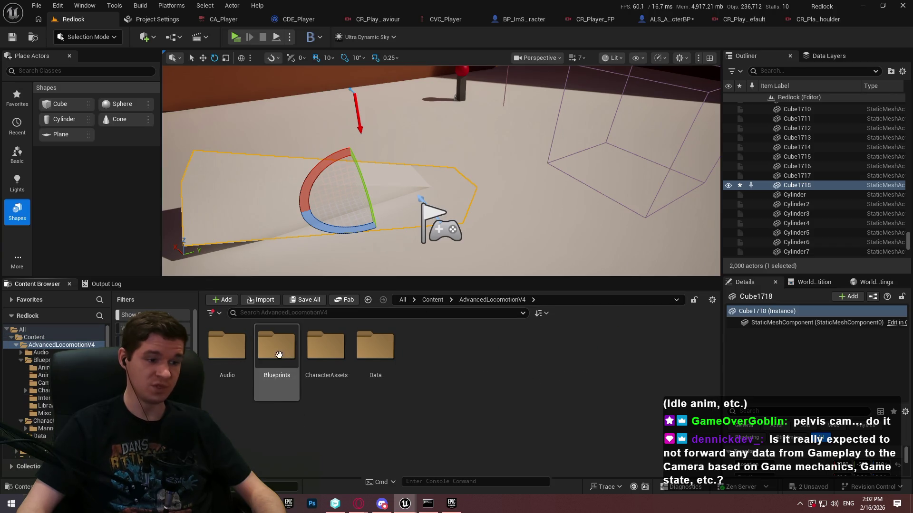
double_click(319, 355)
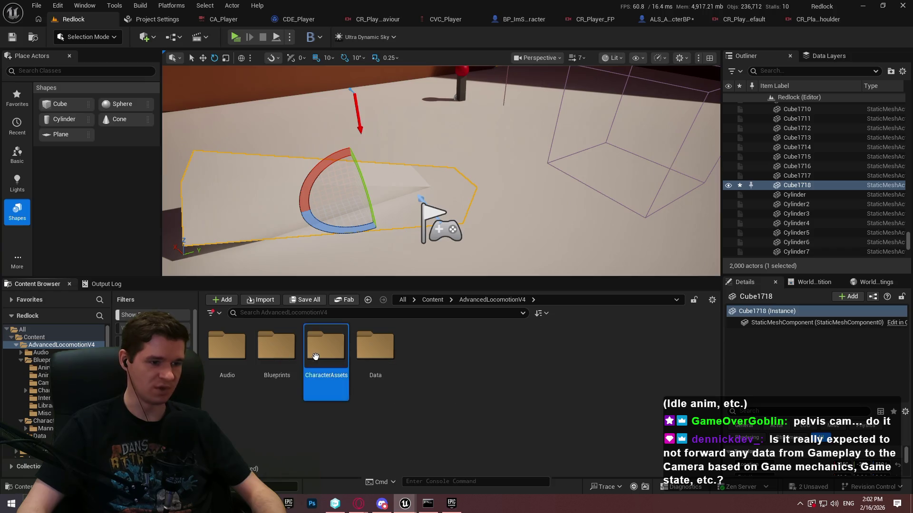
left_click(492, 300)
double_click(276, 349)
left_click(277, 366)
left_click(308, 391)
double_click(383, 354)
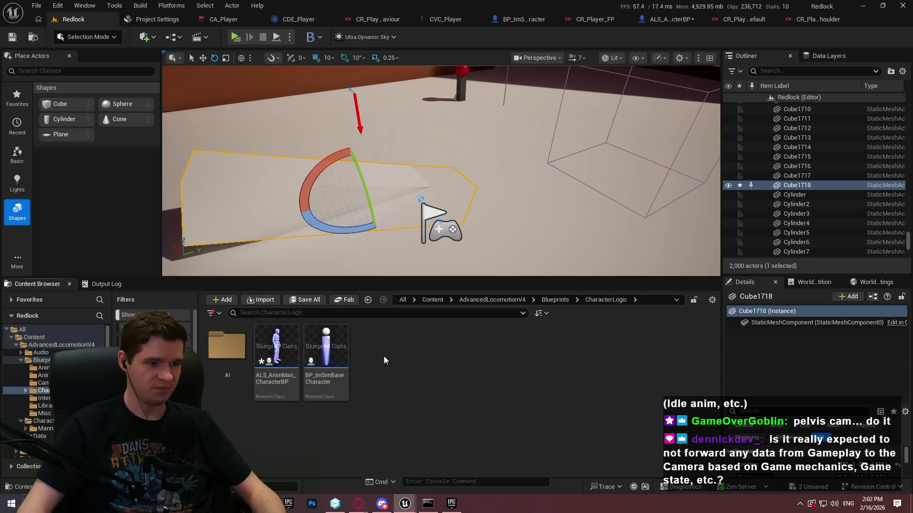
left_click(551, 301)
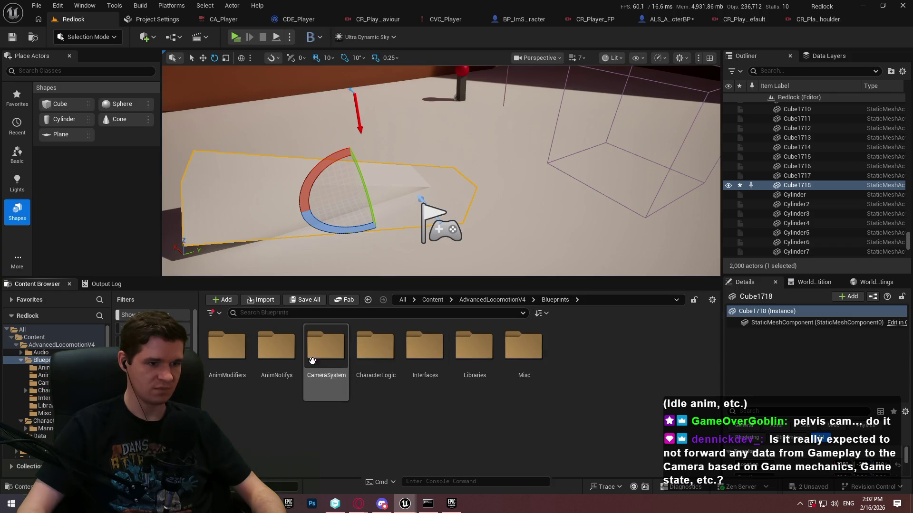
Step: Search 'abp' in the Blueprints and AdvancedLocomotionV4 folders, then clear the search
type("abp")
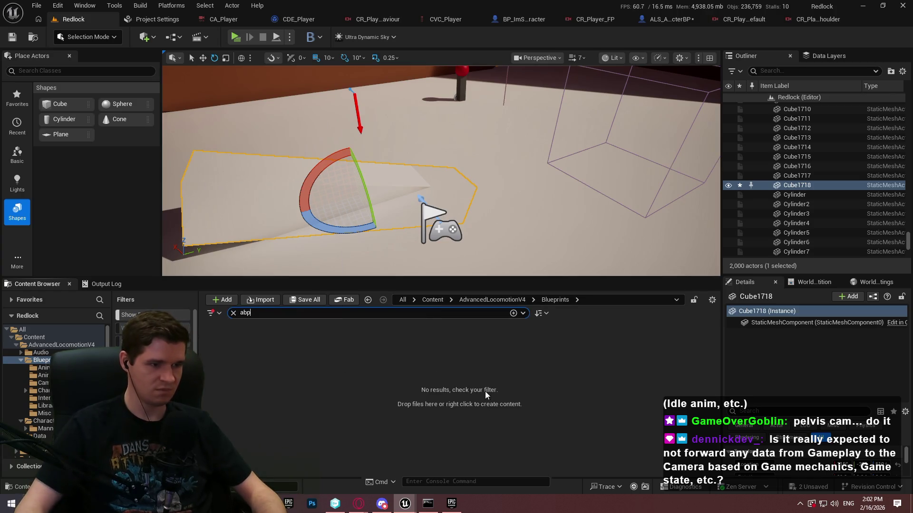
left_click(234, 311)
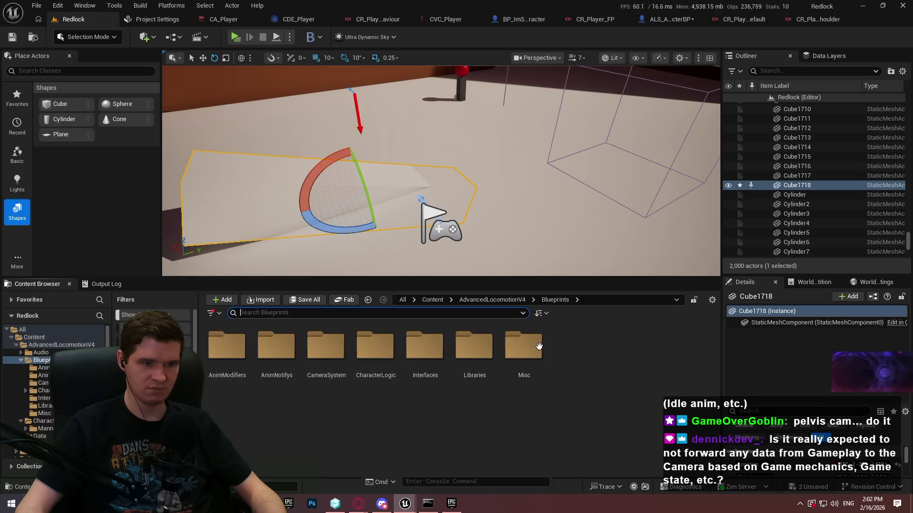
left_click(492, 299)
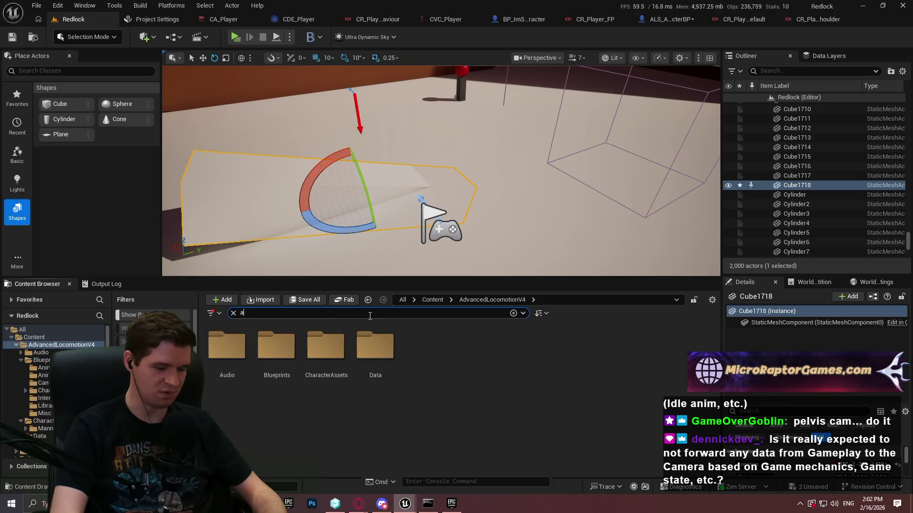
left_click(370, 313)
type("abp")
key("BackSpace")
key("BackSpace")
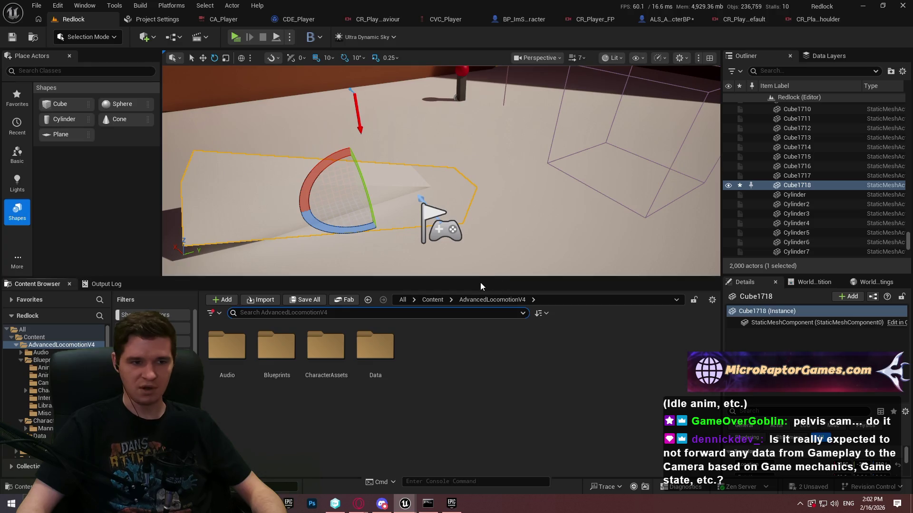
Step: Enable the Animation Blueprint filter to list only ALS_AnimBP and ALS_Player Camera Behavior
left_click_drag(481, 278, 496, 113)
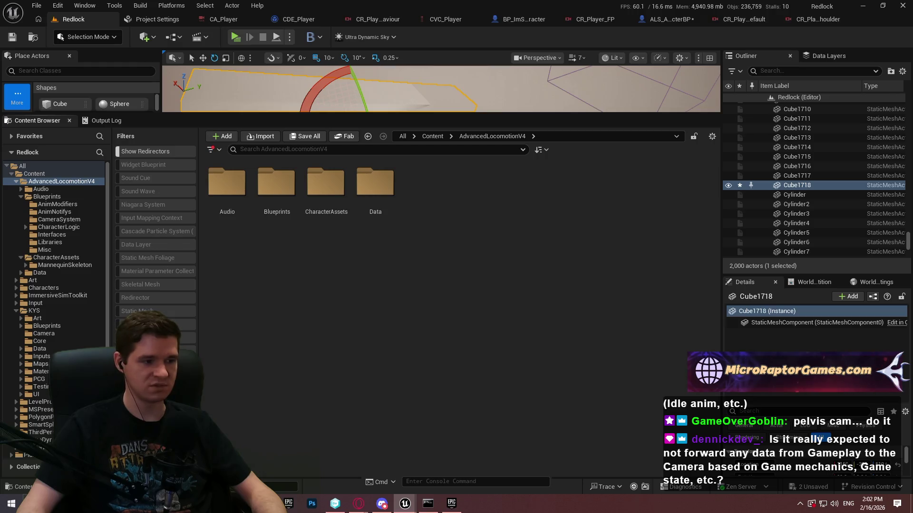
right_click(142, 165)
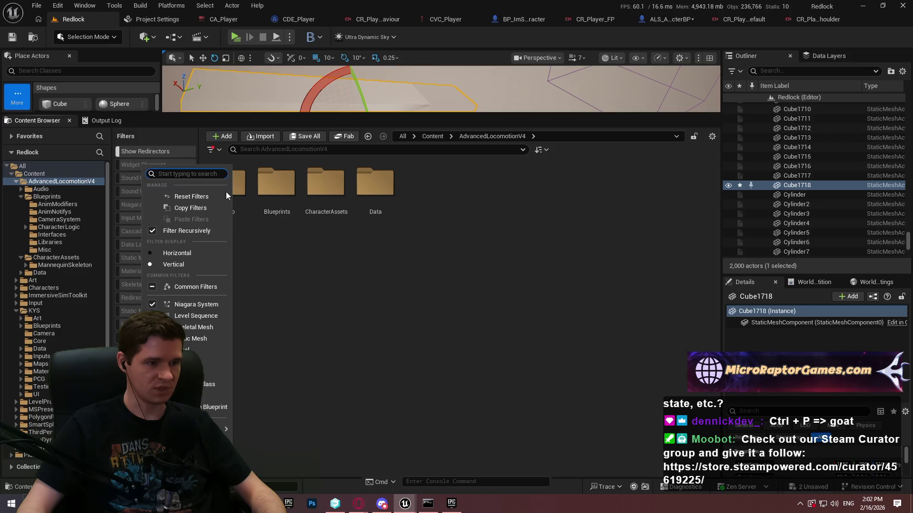
left_click(413, 269)
key("ctrl+p")
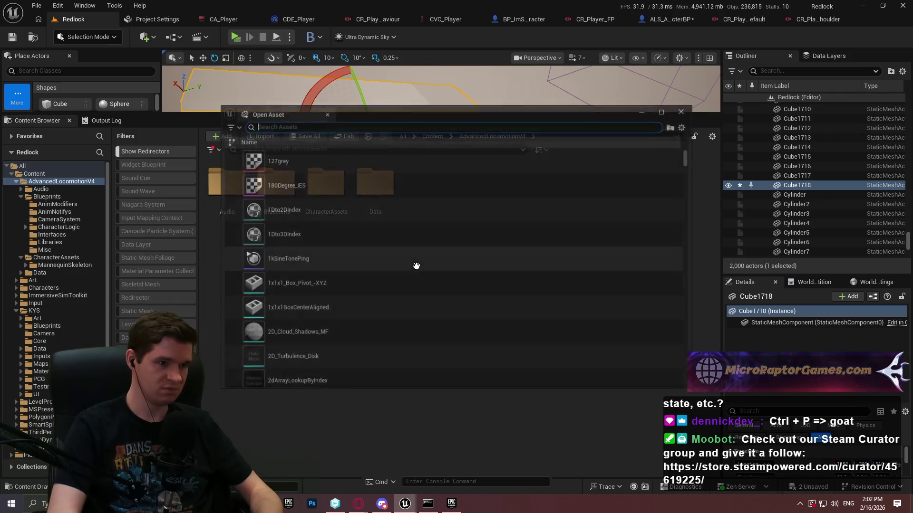
left_click(684, 111)
left_click(211, 149)
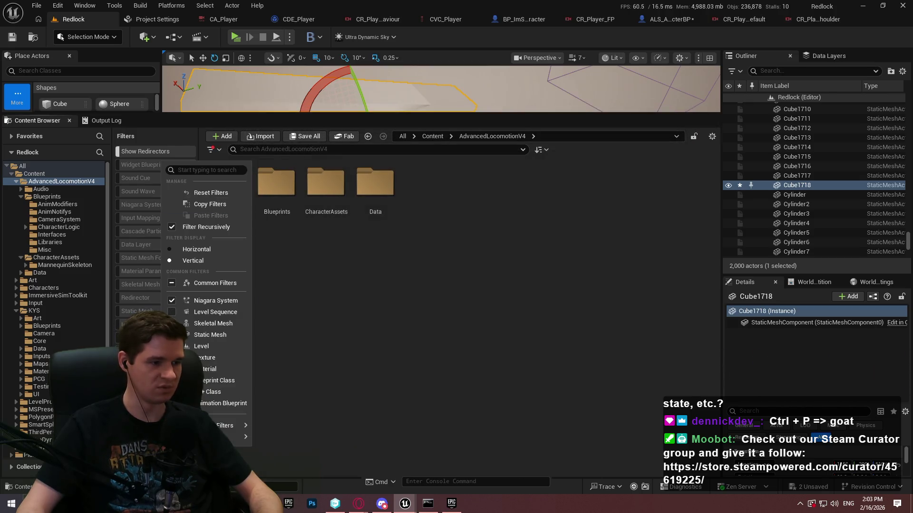
left_click(221, 403)
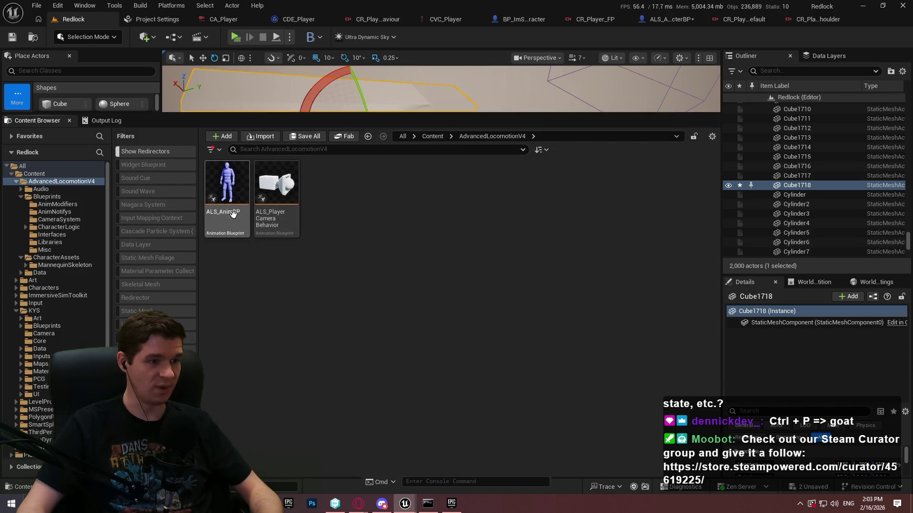
Step: Open ALS_AnimBP for editing
mouse_move(343, 120)
left_mouse_down()
mouse_move(344, 190)
mouse_move(376, 127)
left_mouse_up()
left_click(231, 232)
double_click(231, 233)
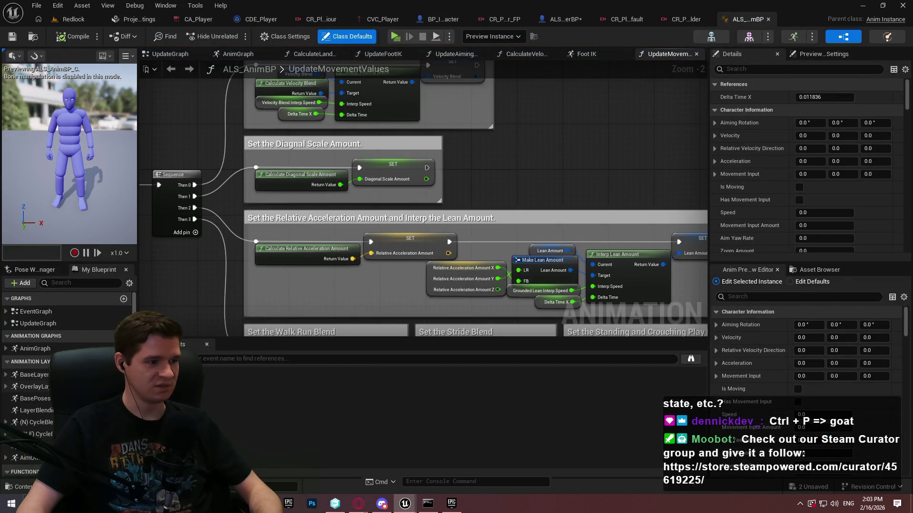
Step: Pan the graph to the Velocity Blend section and expand the Foot IK variables category
scroll(38, 378, "down", 5)
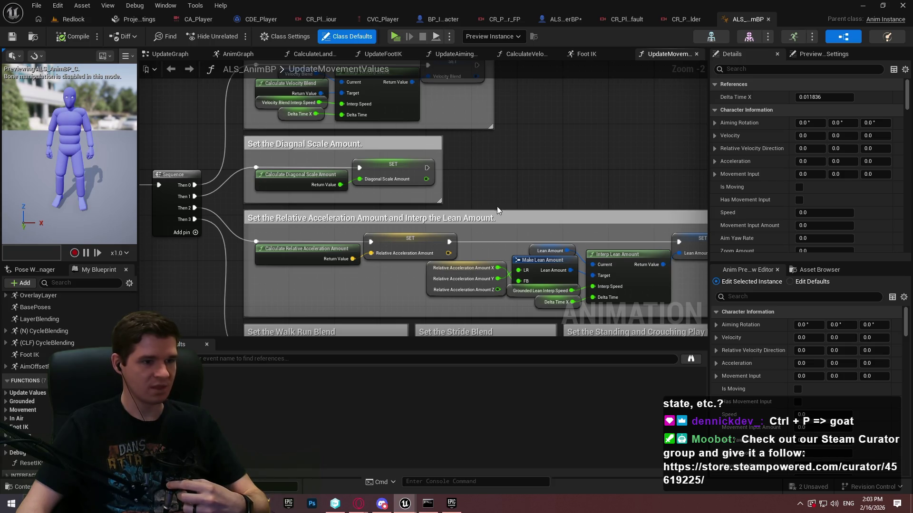
left_click_drag(507, 338, 509, 357)
mouse_move(471, 171)
left_mouse_down()
mouse_move(412, 310)
mouse_move(556, 110)
left_mouse_up()
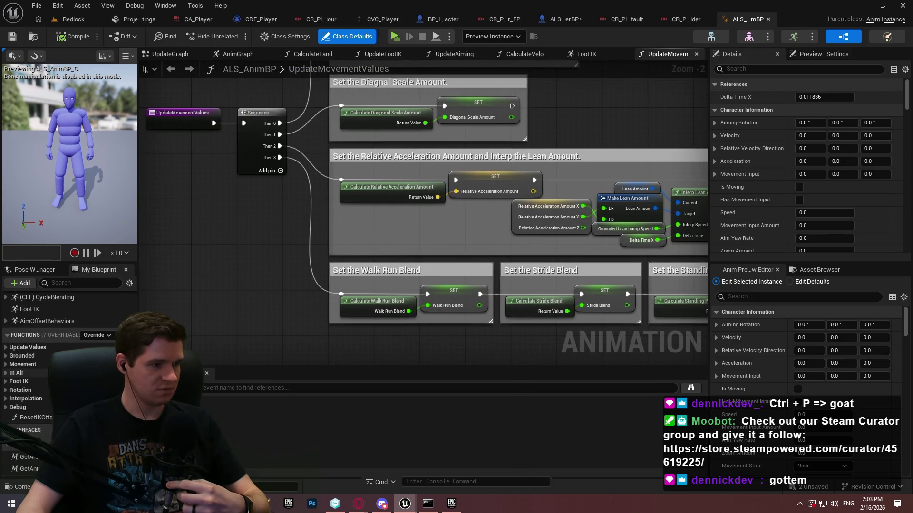
scroll(67, 371, "down", 6)
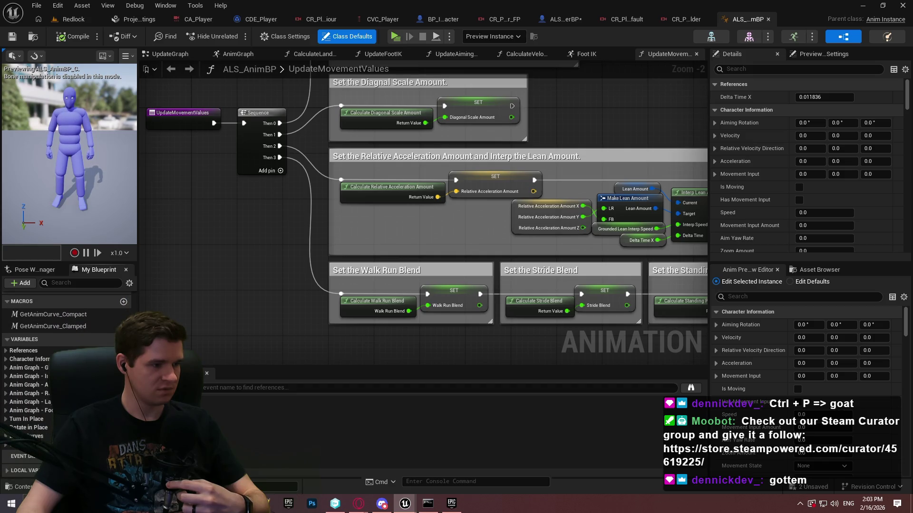
scroll(66, 370, "up", 5)
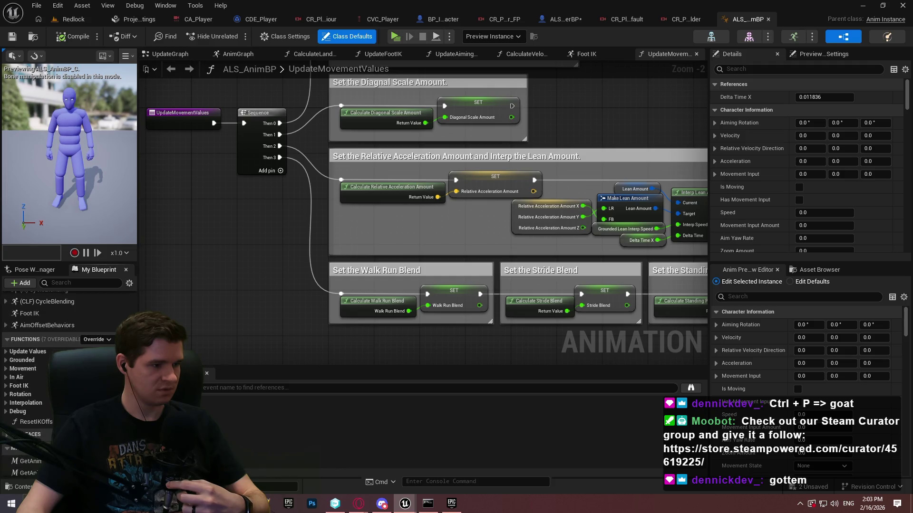
scroll(66, 371, "down", 5)
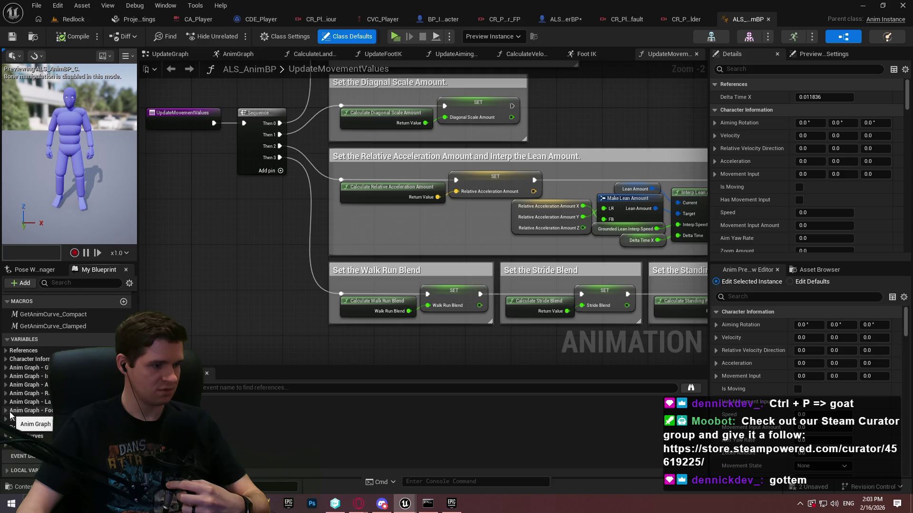
left_click(10, 411)
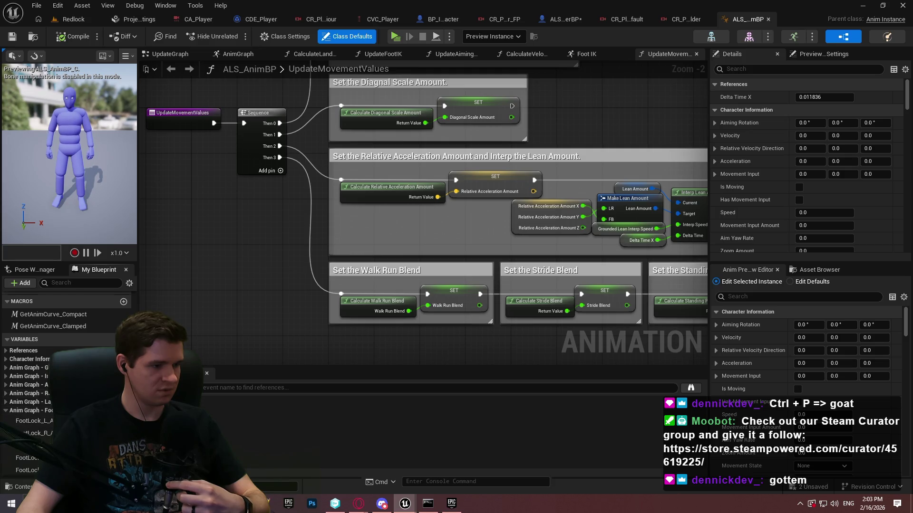
scroll(66, 370, "down", 3)
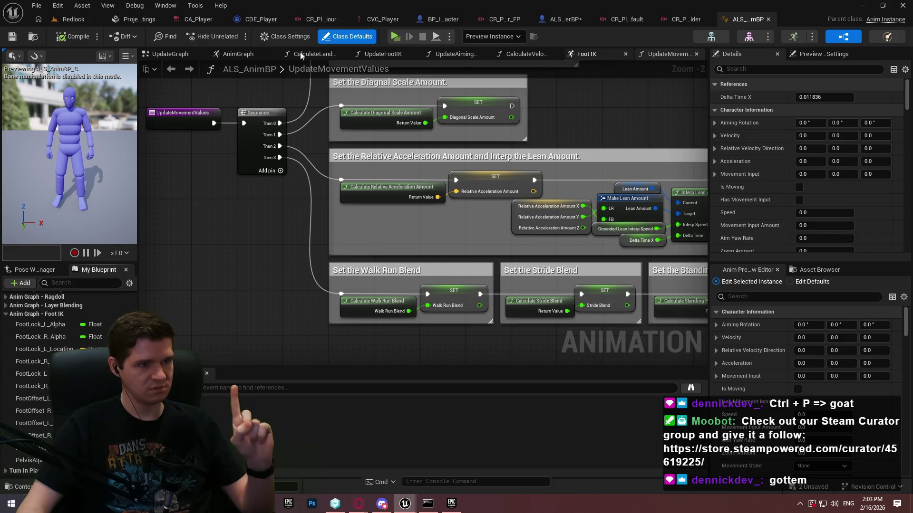
Step: Switch to the UpdateGraph and bring the valid-character check and Do Every Frame chain into view
left_click(228, 53)
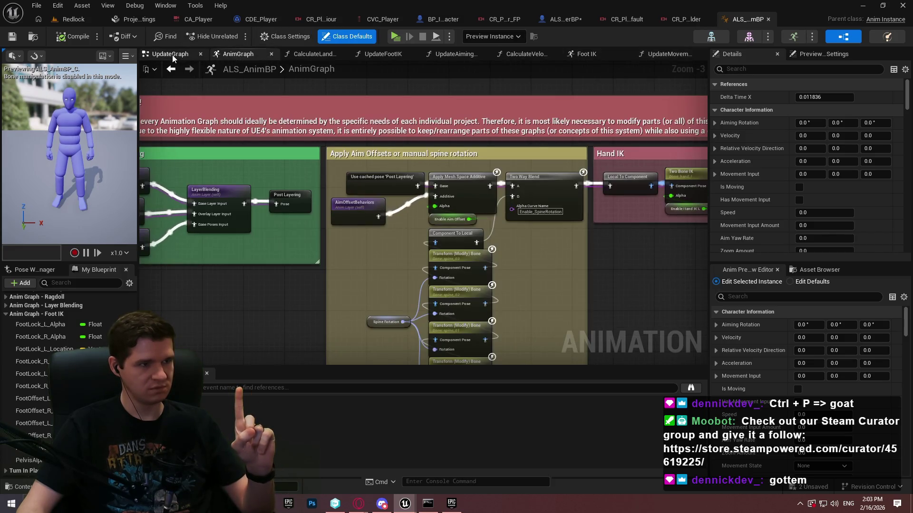
left_click(172, 55)
scroll(249, 261, "up", 4)
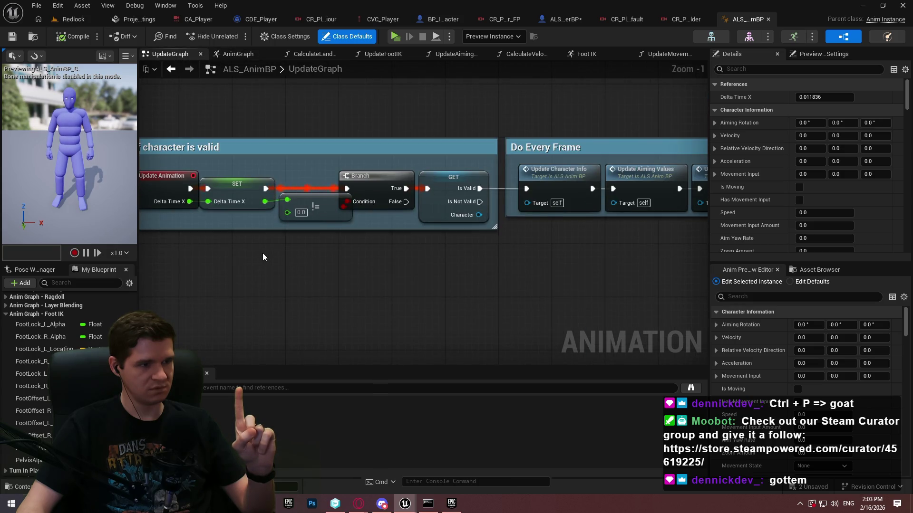
scroll(262, 253, "down", 1)
mouse_move(341, 238)
left_mouse_down()
mouse_move(523, 279)
mouse_move(473, 263)
left_mouse_up()
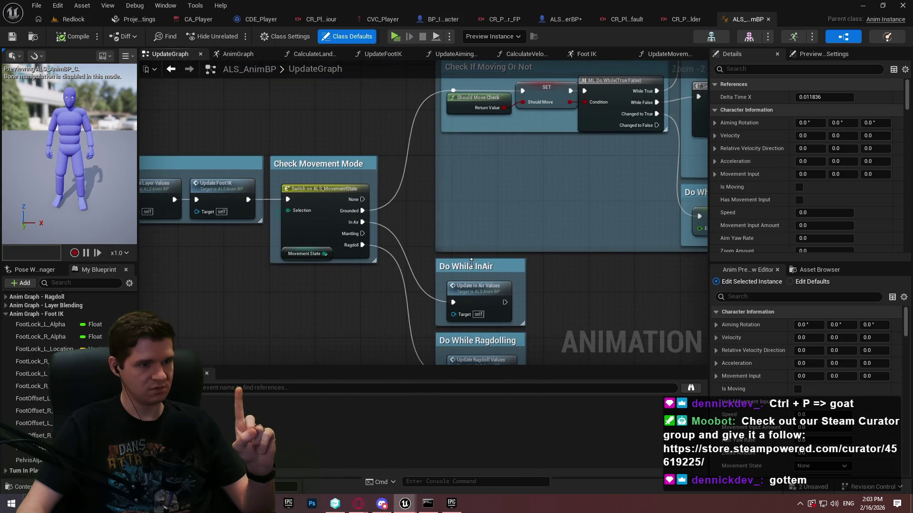
scroll(304, 274, "down", 4)
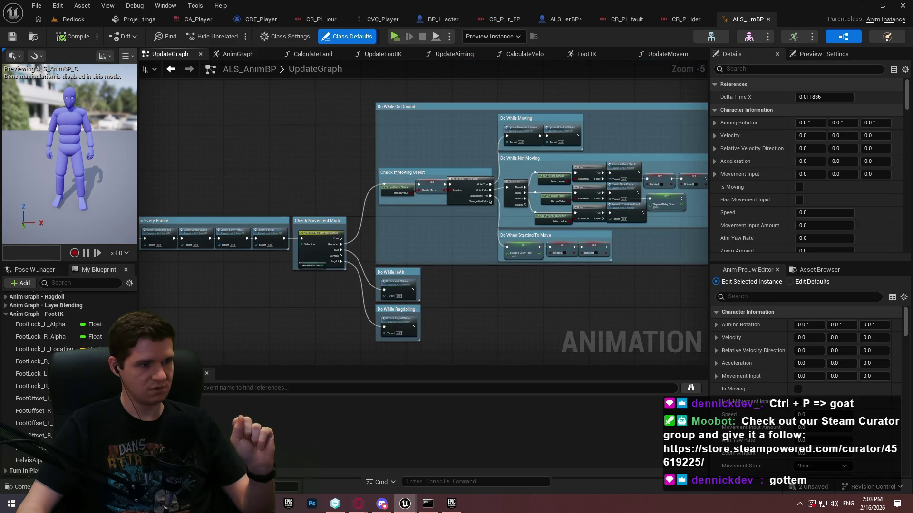
left_click_drag(182, 239, 411, 220)
scroll(411, 221, "up", 2)
scroll(329, 223, "up", 2)
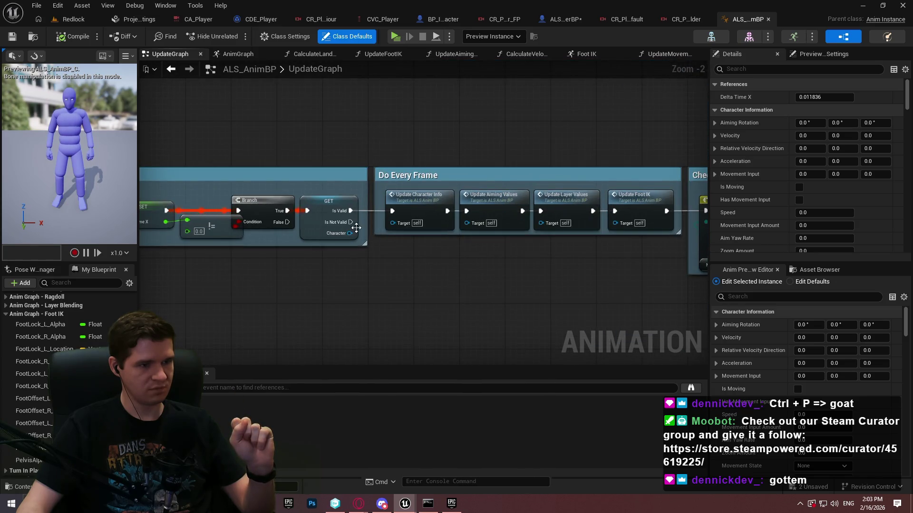
left_click_drag(351, 210, 409, 296)
Step: Add a Print String after the Is Valid check that prints PelvisOffset
type("print")
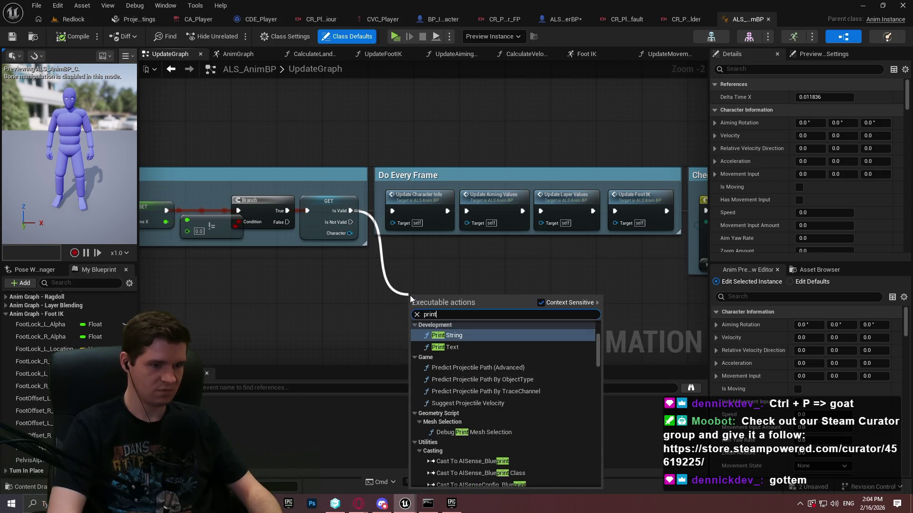
key("Return")
left_click(441, 338)
left_click_drag(441, 339, 387, 186)
key("Escape")
mouse_move(28, 457)
left_mouse_down()
mouse_move(224, 157)
mouse_move(358, 165)
left_mouse_up()
left_click(266, 176)
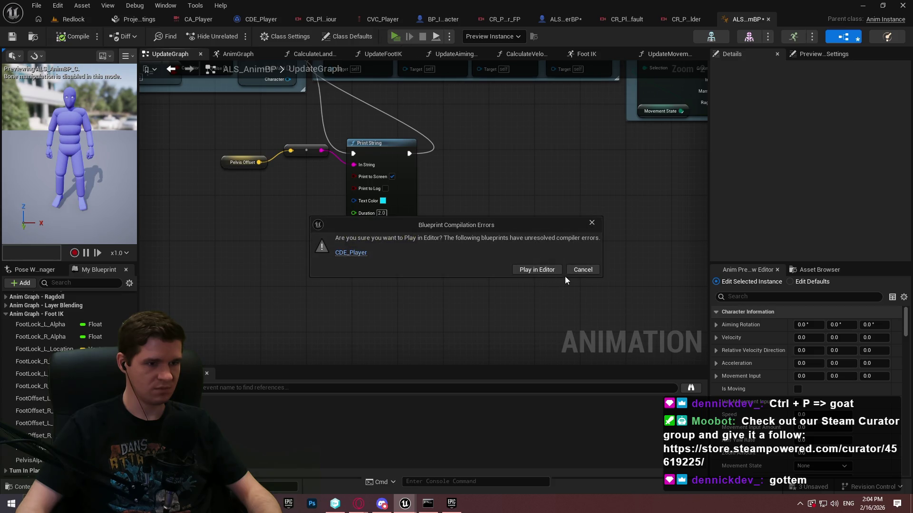
Step: Delete CDE_Player's erroring Set Vector Variable node, recompile, and launch the play preview
left_click(351, 252)
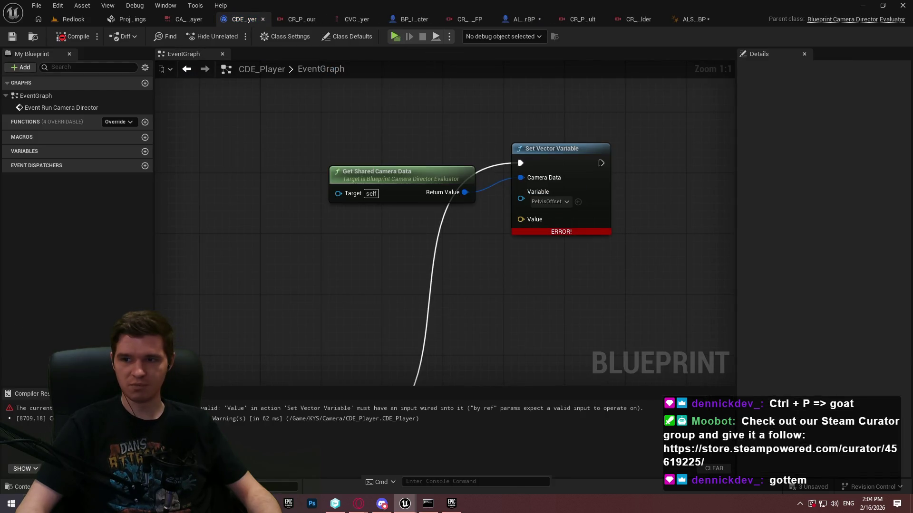
left_click(541, 176)
key("Delete")
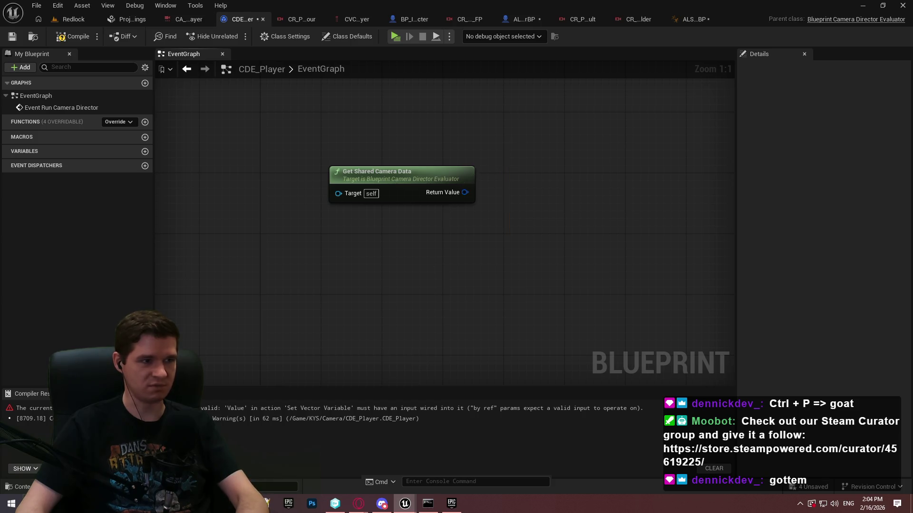
left_click_drag(490, 171, 497, 82)
left_click(66, 36)
left_click(395, 36)
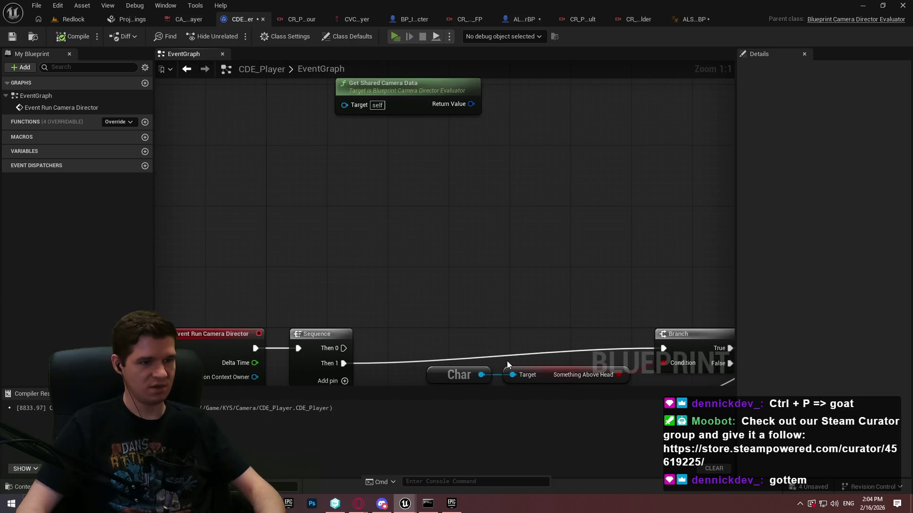
Step: Walk the character forward, crouch with C, stand and run, then stop to idle
key("w")
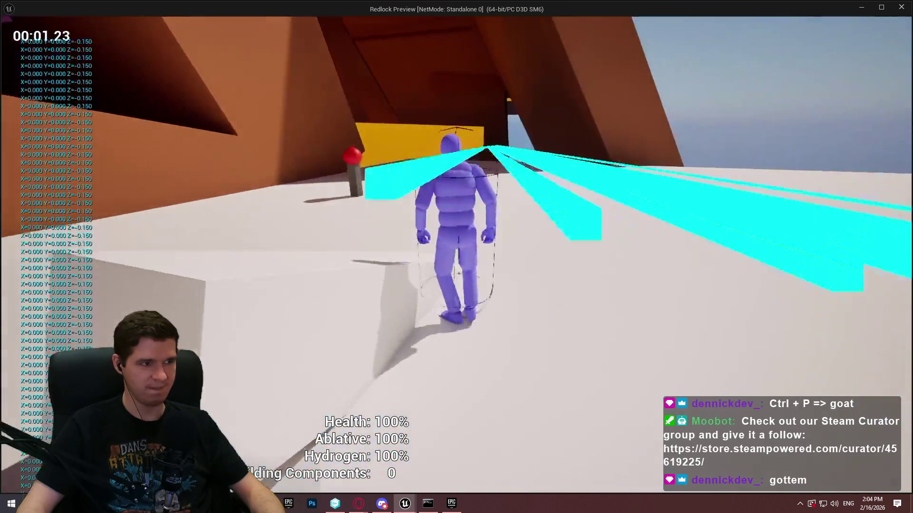
key("w")
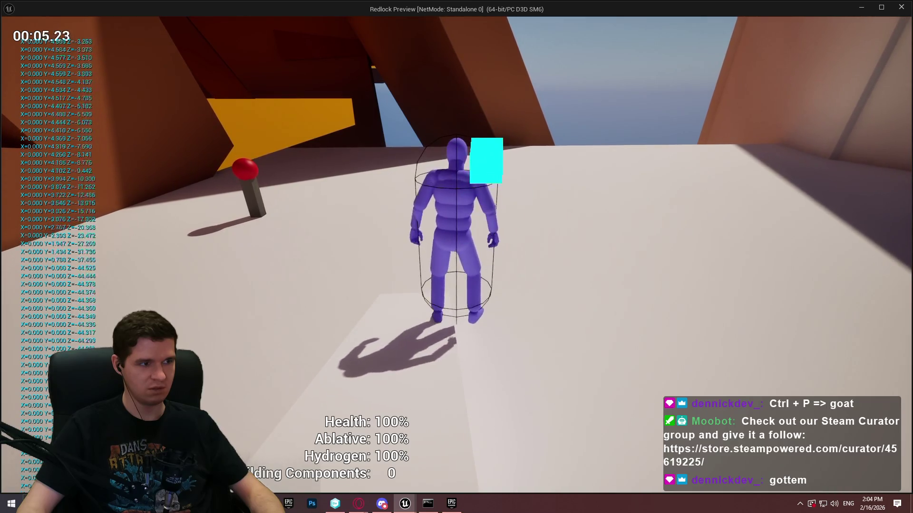
key("c")
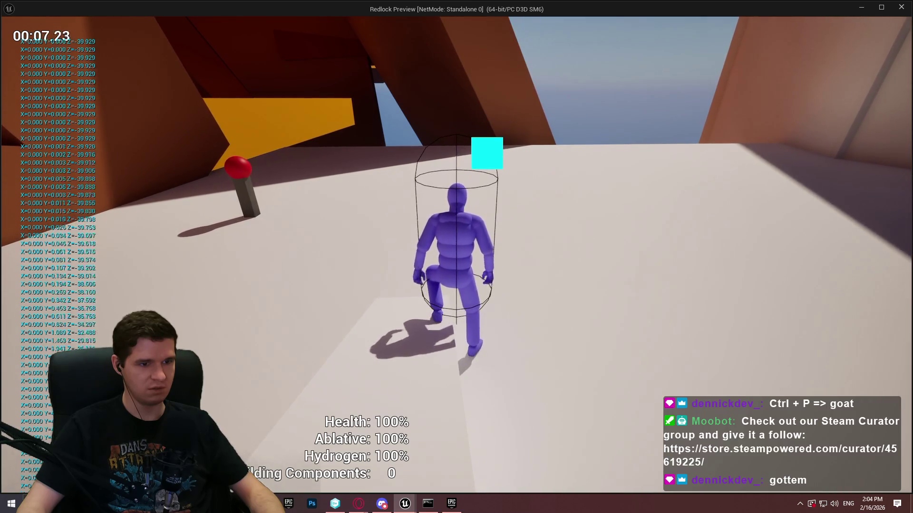
key("w")
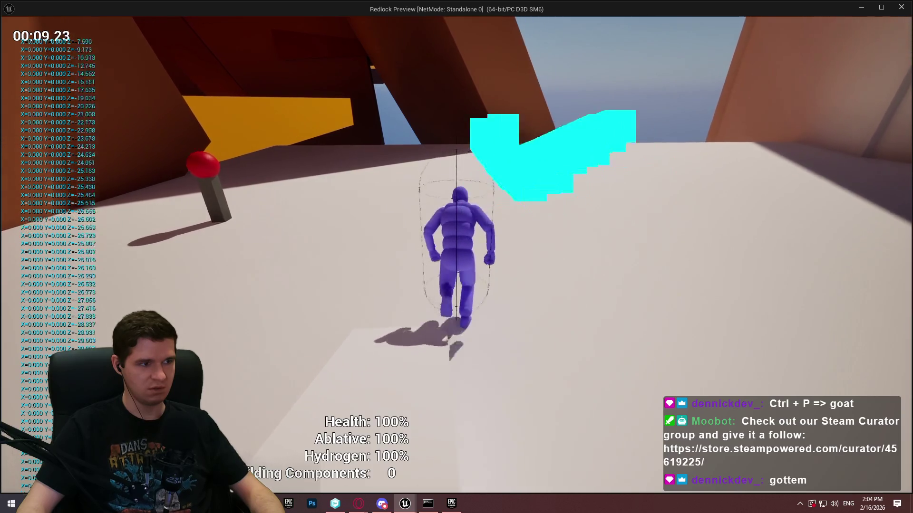
key("s")
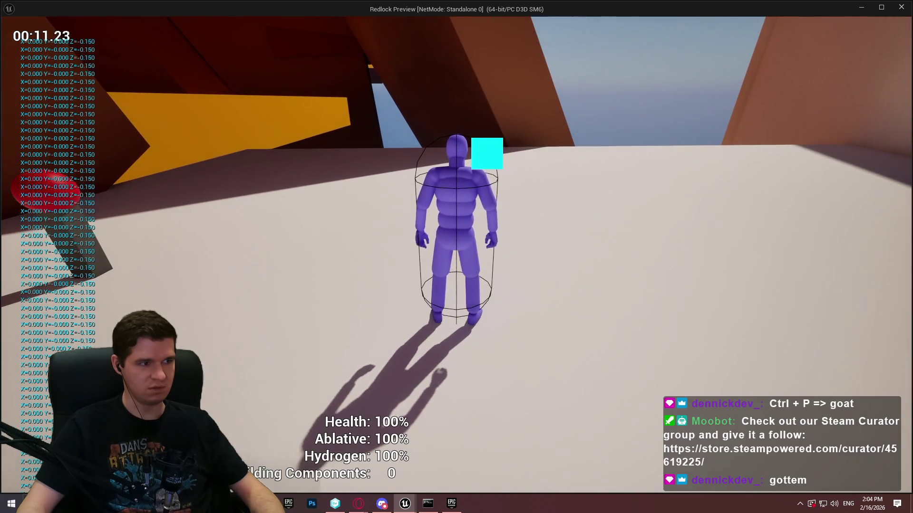
Step: Run the character across the floor, jump with Space, run again, then exit Play with Esc
key("w")
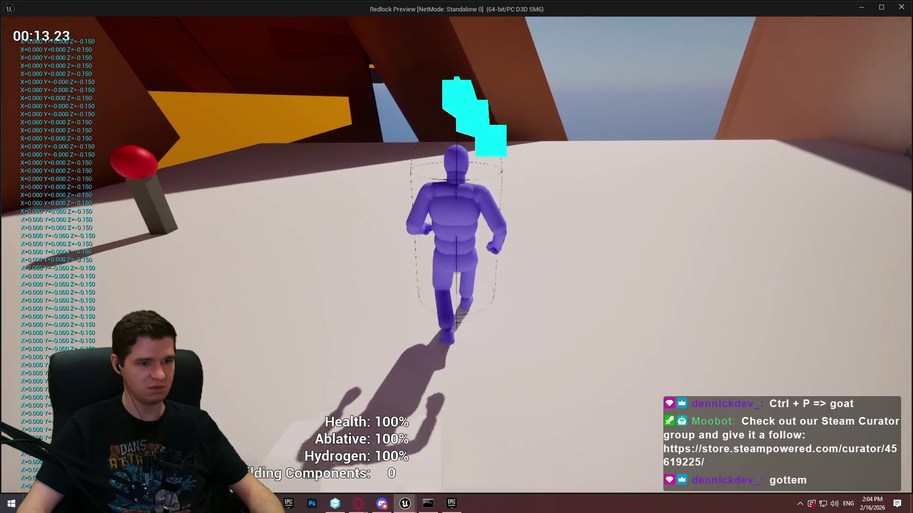
key("w")
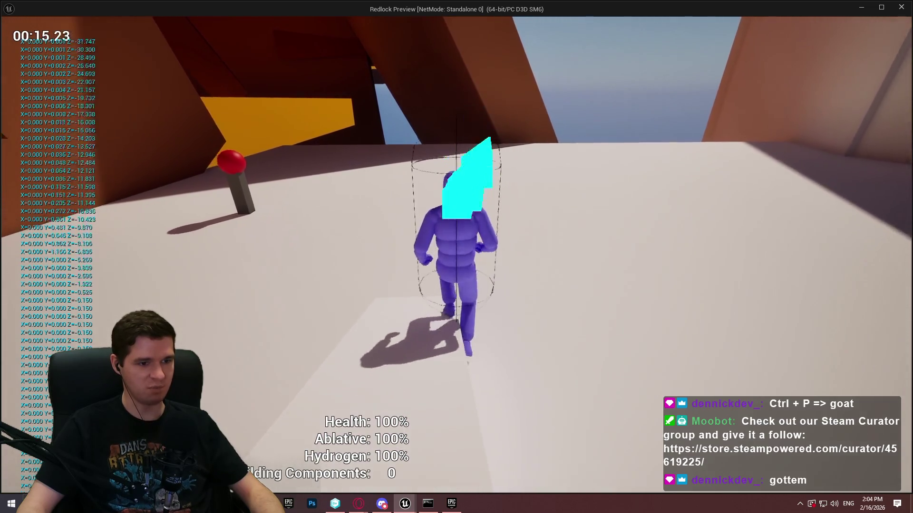
key("w")
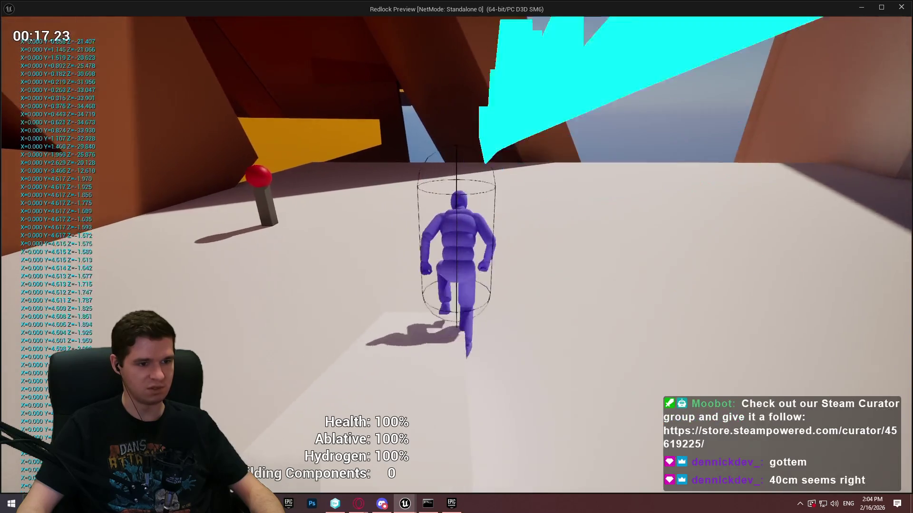
key("w")
key("w")
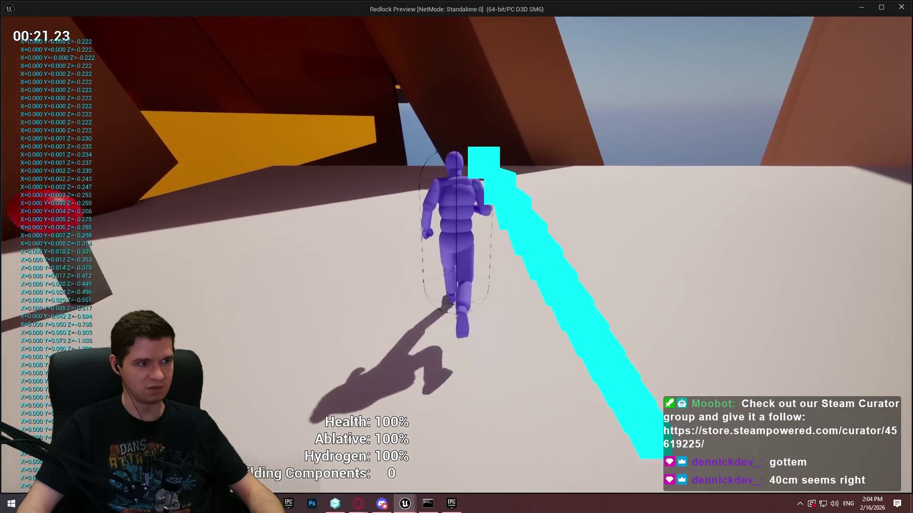
key("space")
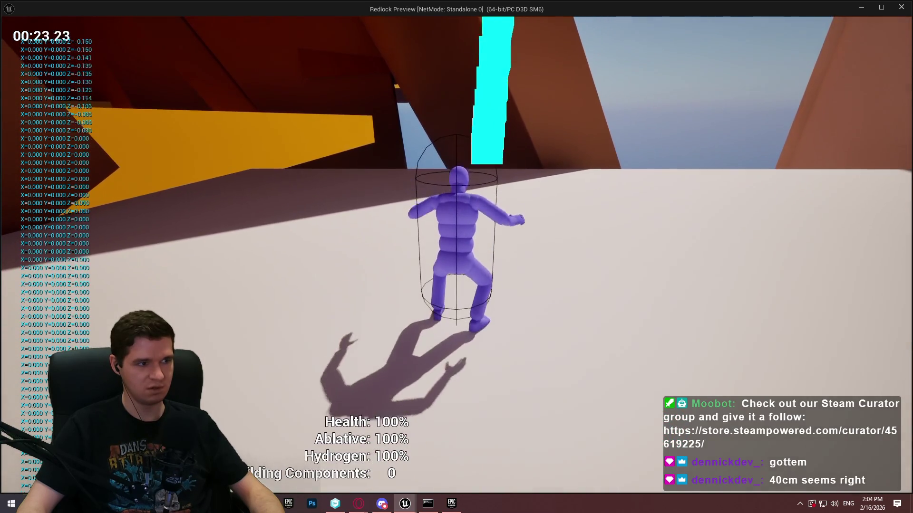
key("w")
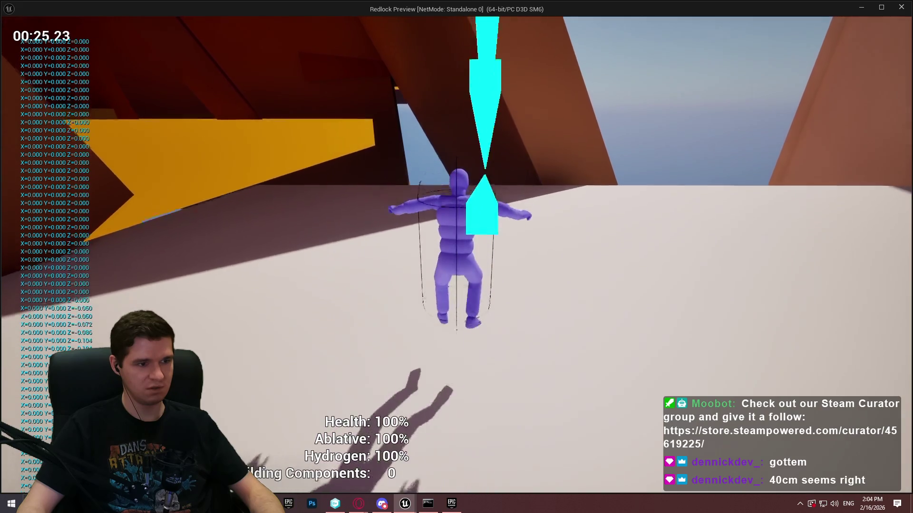
key("w")
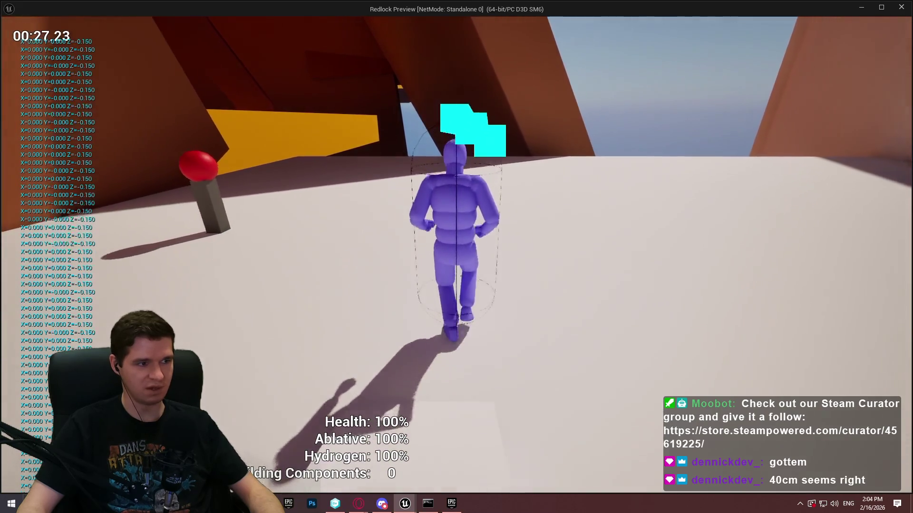
key("Escape")
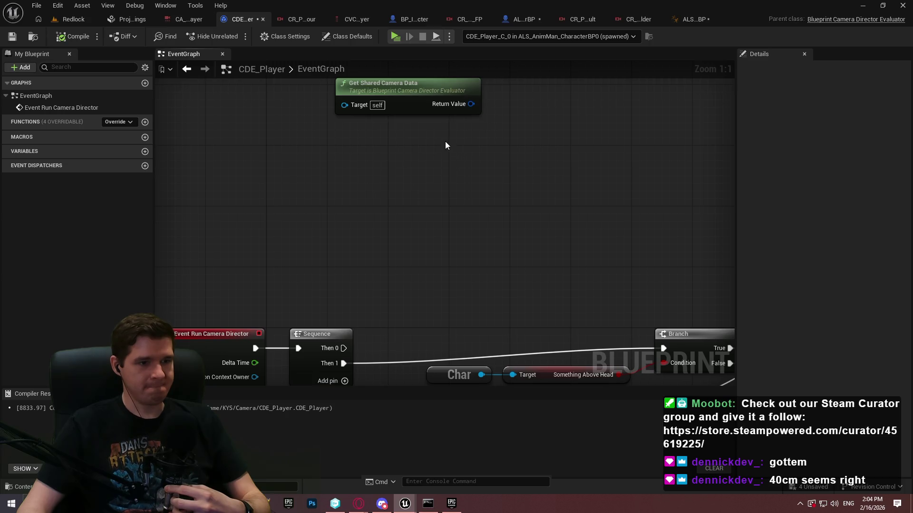
Step: From Get Shared Camera Data's Return Value, add a Set Vector Variable node targeting PelvisOffset
left_click_drag(435, 134, 414, 169)
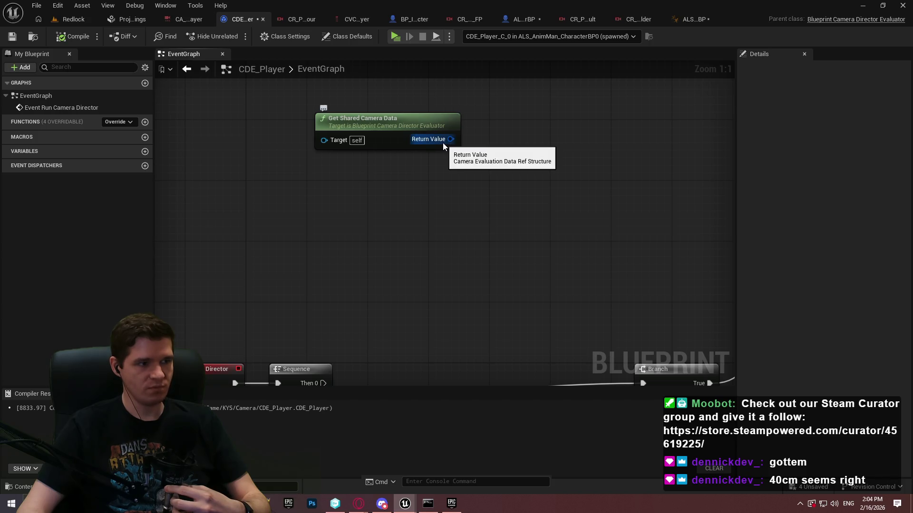
left_click_drag(441, 141, 510, 107)
type("set")
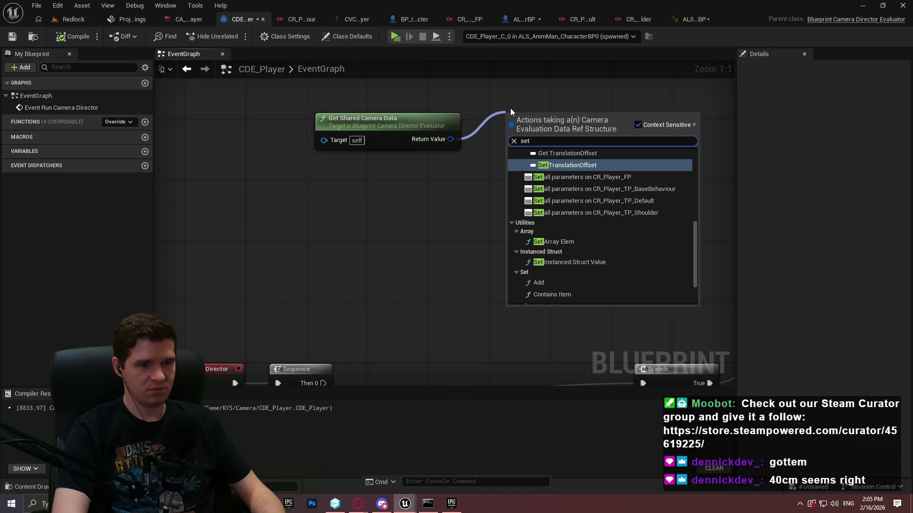
type(" para")
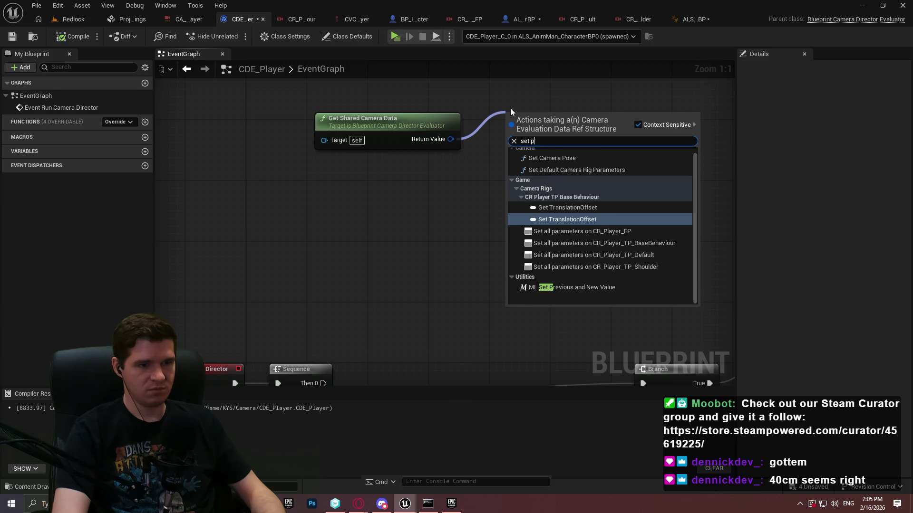
key("BackSpace")
key("BackSpace")
key("BackSpace")
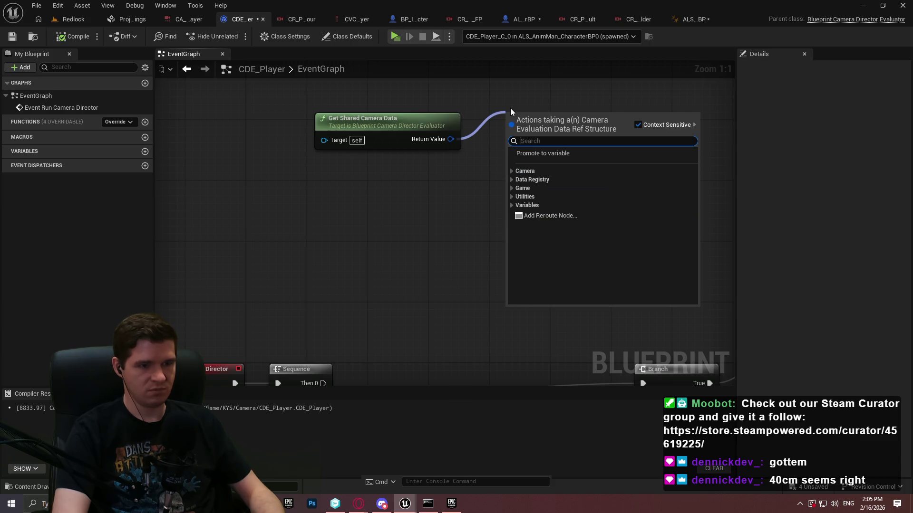
type("vecto")
key("Return")
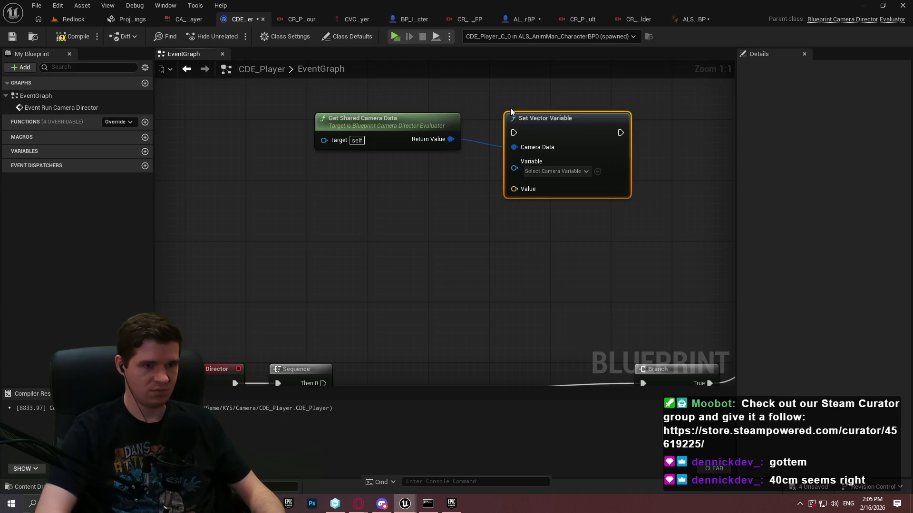
left_click(538, 175)
left_click(577, 228)
left_click(589, 288)
Step: Wire Sequence Then 0 into the PelvisOffset setter, then compile and save CDE_Player
mouse_move(399, 257)
left_mouse_down()
mouse_move(470, 208)
mouse_move(566, 105)
left_mouse_up()
left_click_drag(376, 355, 375, 354)
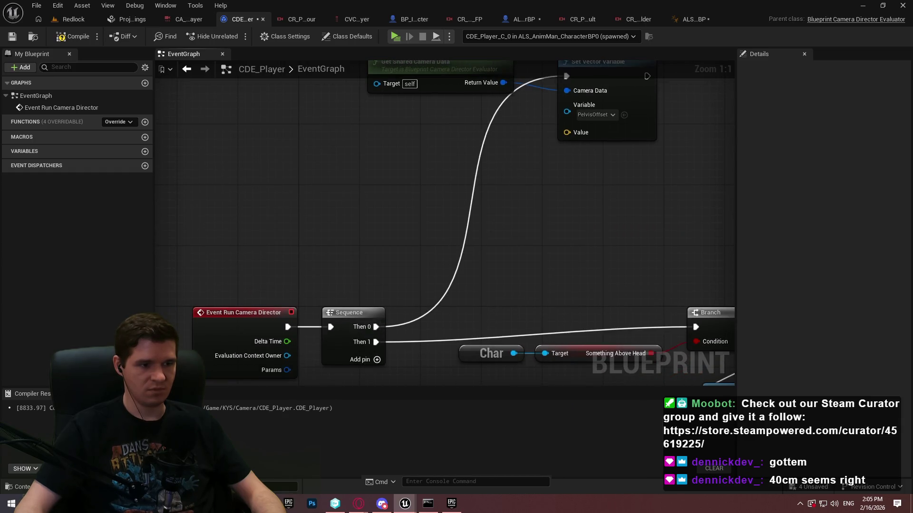
left_click_drag(428, 190, 432, 284)
left_click(72, 36)
left_click(19, 33)
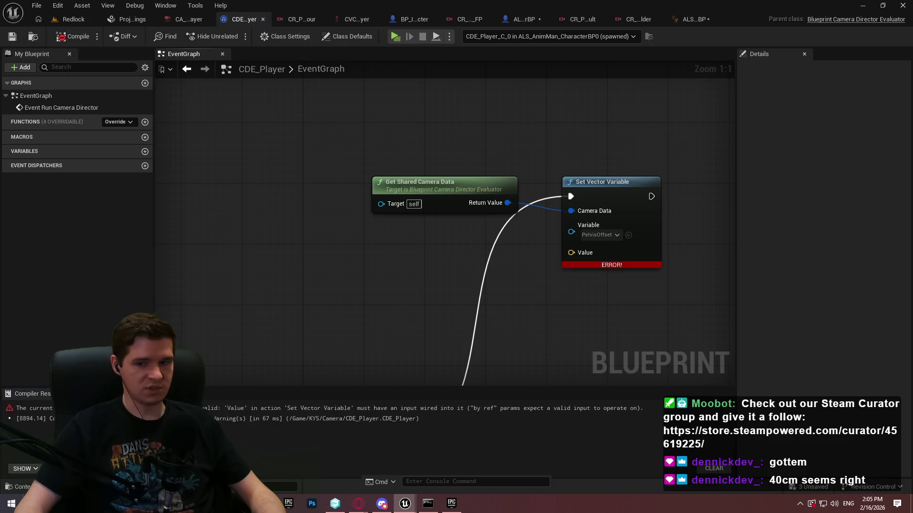
Step: Duplicate the Char reference node with Ctrl+C and Ctrl+V
left_click_drag(373, 450, 334, 354)
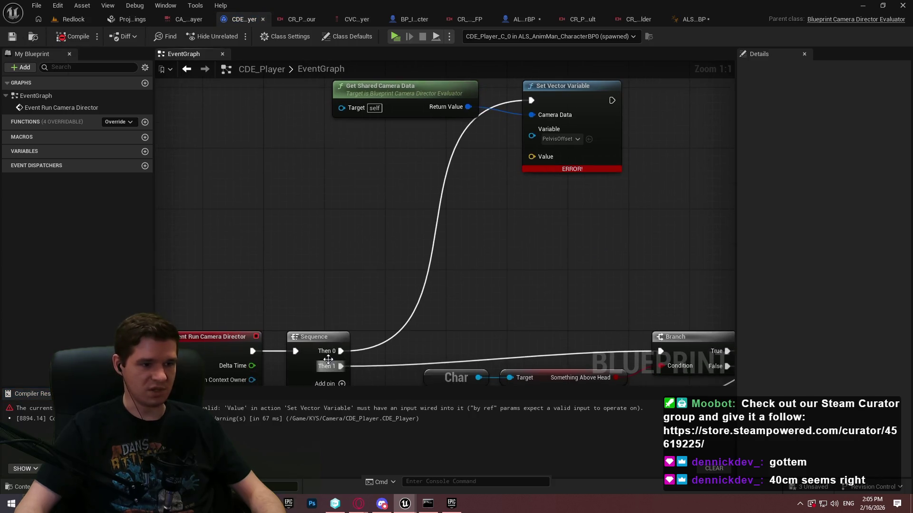
left_click(452, 369)
key("ctrl+c")
key("ctrl+v")
Step: Search 'animation blueprint' from the new Char output, then dismiss the menu without adding anything
left_click_drag(304, 216, 405, 207)
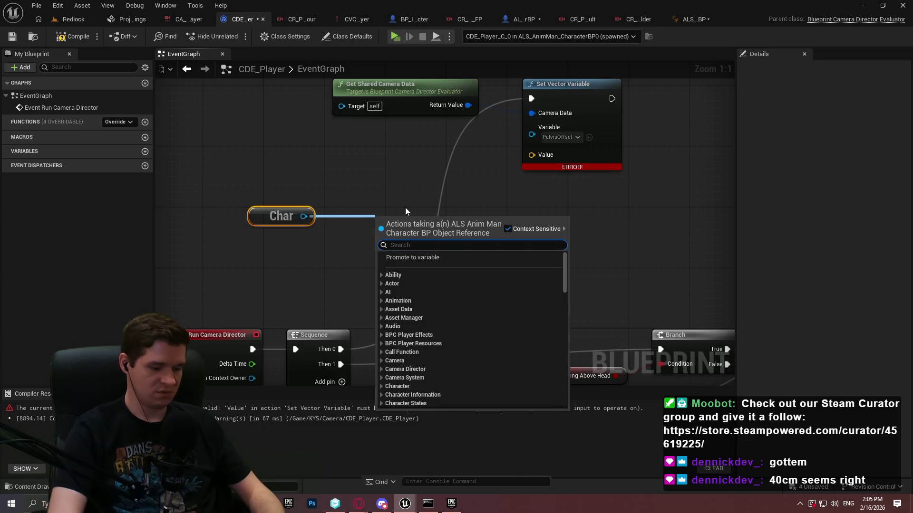
type("animation bl")
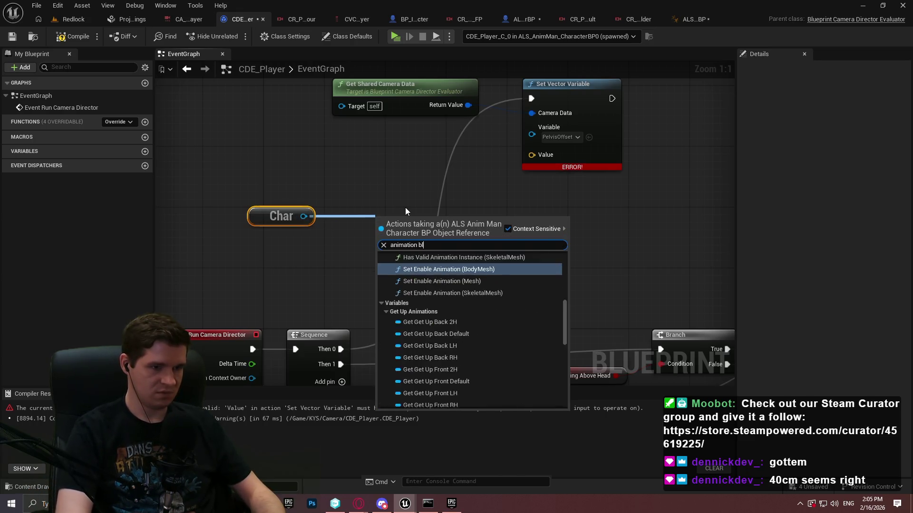
type("uepro")
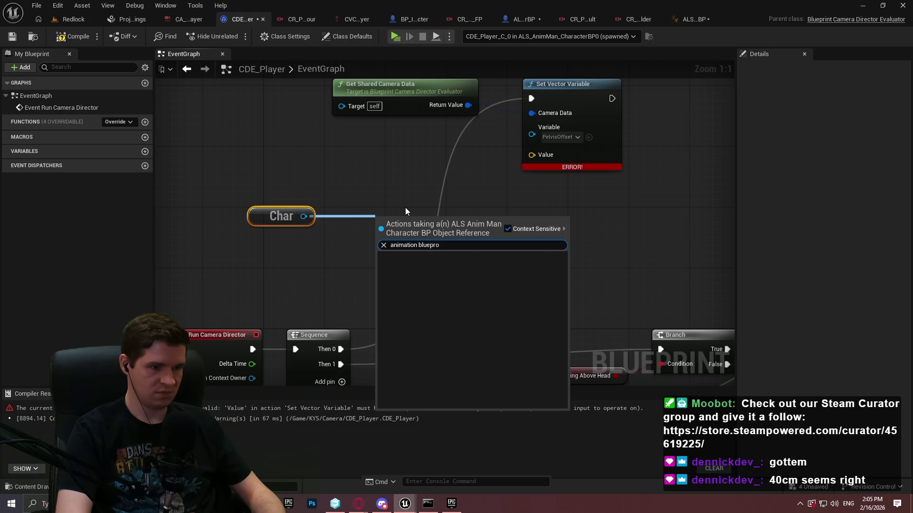
key("BackSpace")
type("i")
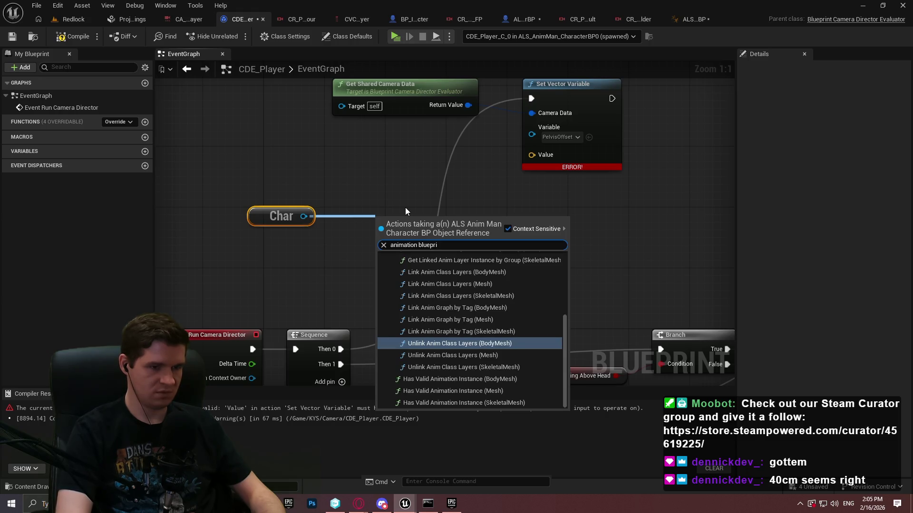
left_click(318, 103)
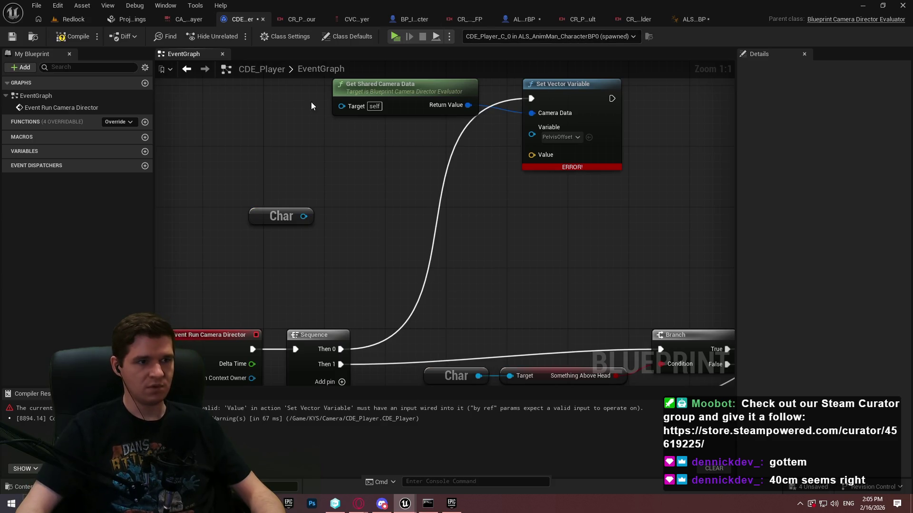
left_click_drag(303, 217, 304, 218)
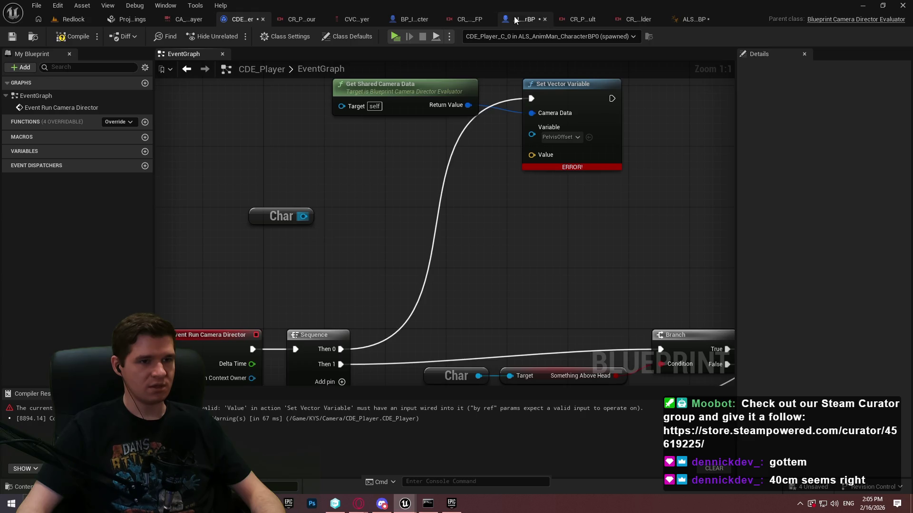
left_click(519, 19)
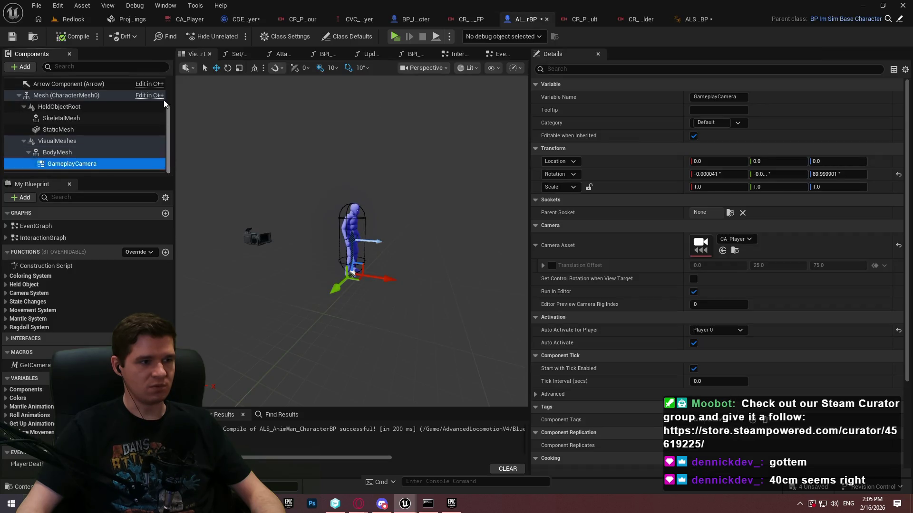
scroll(100, 100, "up", 3)
left_click(100, 97)
left_click(90, 83)
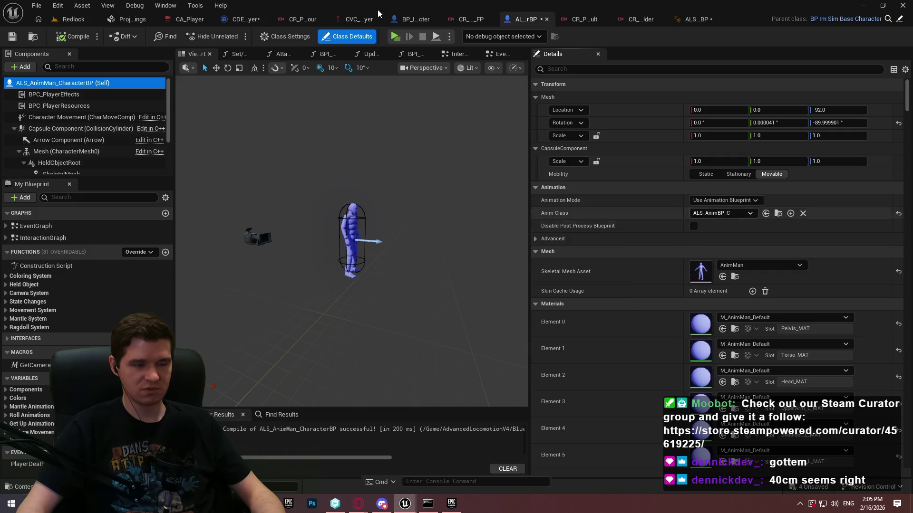
left_click(239, 19)
left_click_drag(304, 217, 338, 206)
type("anim class")
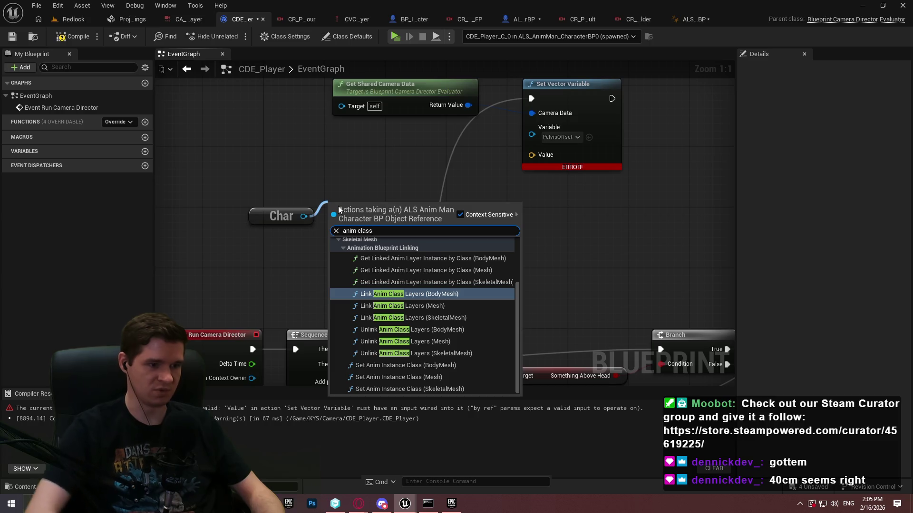
Step: From the second Char getter, search the actions and add a Get Mesh node
mouse_move(519, 292)
left_mouse_down()
mouse_move(515, 266)
mouse_move(524, 388)
left_mouse_up()
left_click(272, 196)
left_click_drag(303, 217, 368, 195)
type("get ")
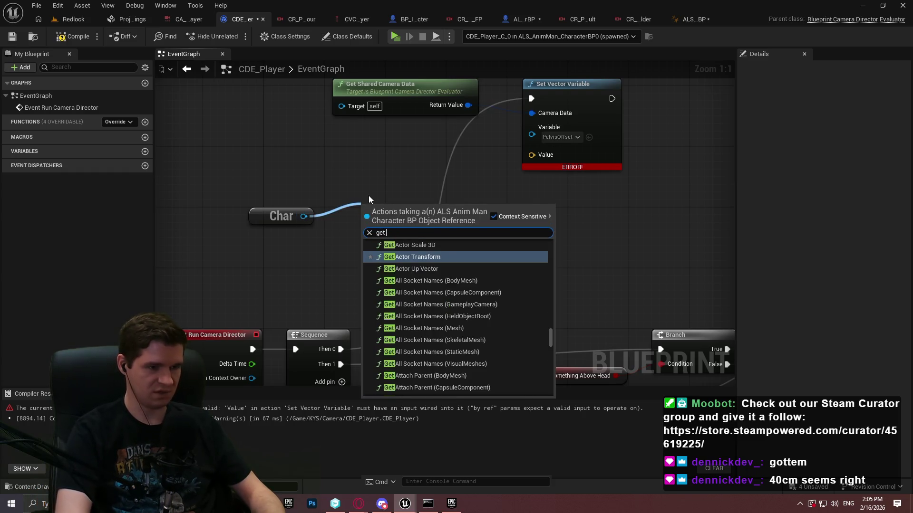
type("animation")
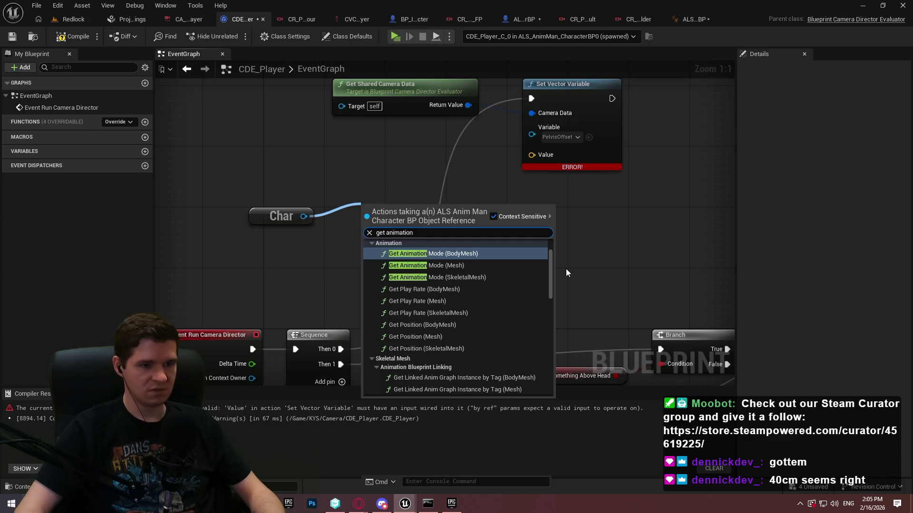
mouse_move(549, 258)
left_mouse_down()
mouse_move(550, 369)
mouse_move(523, 207)
left_mouse_up()
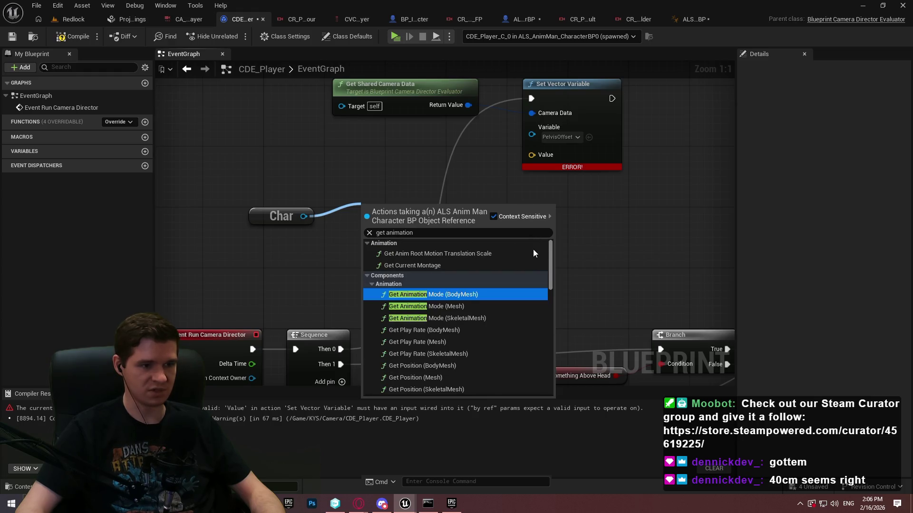
scroll(534, 260, "down", 3)
scroll(535, 264, "down", 5)
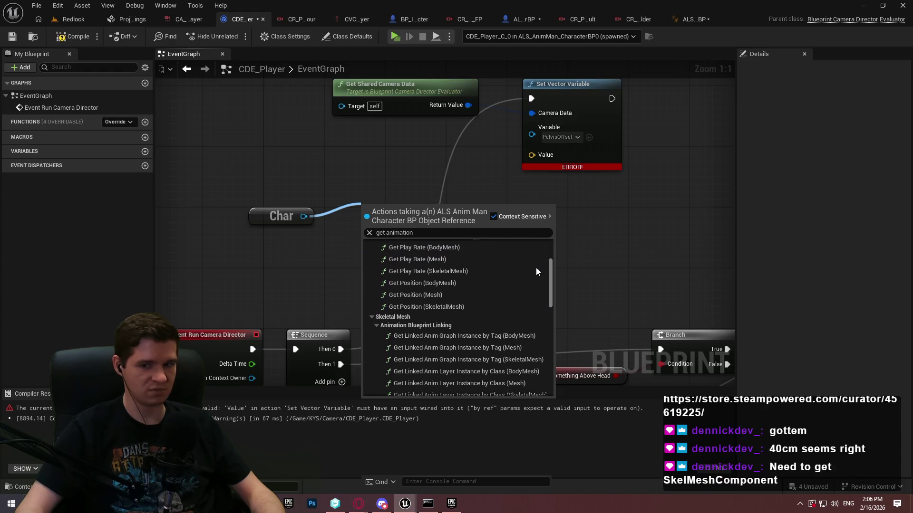
scroll(538, 268, "up", 2)
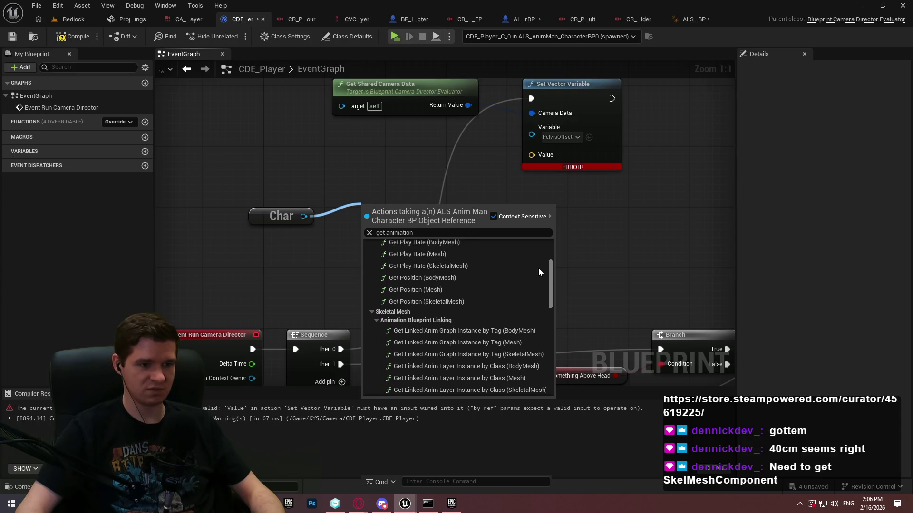
scroll(538, 268, "up", 2)
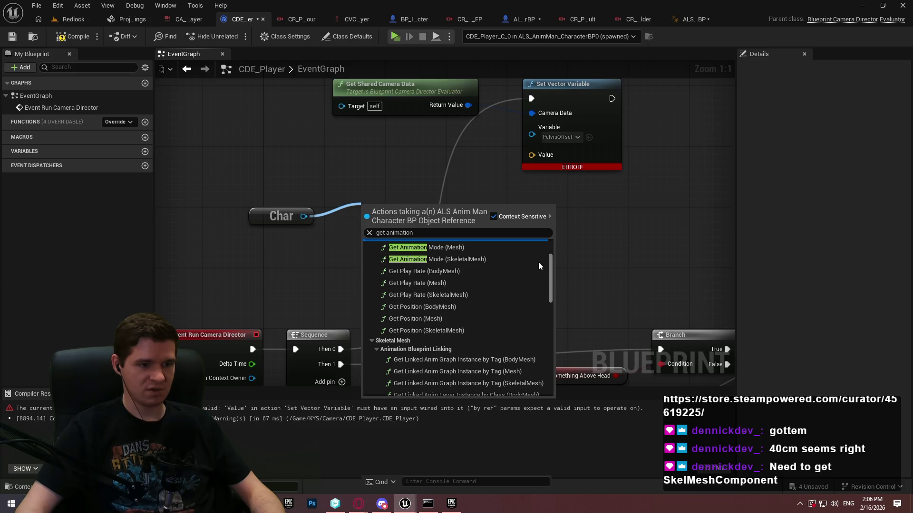
scroll(538, 261, "down", 10)
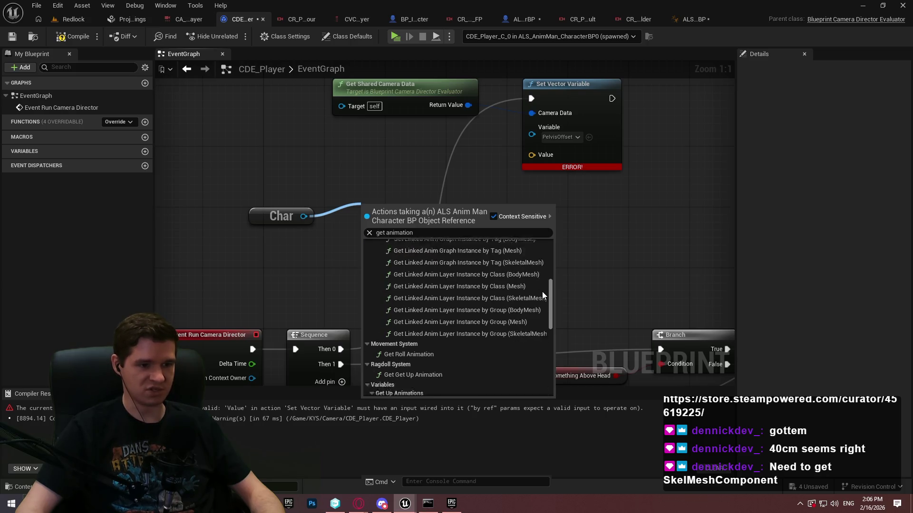
scroll(542, 293, "up", 2)
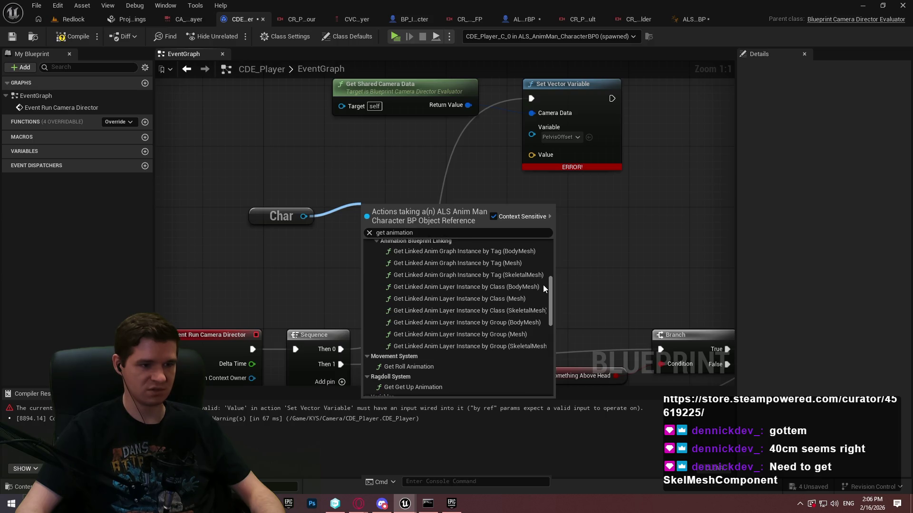
scroll(543, 284, "up", 10)
left_click(450, 233)
type("g")
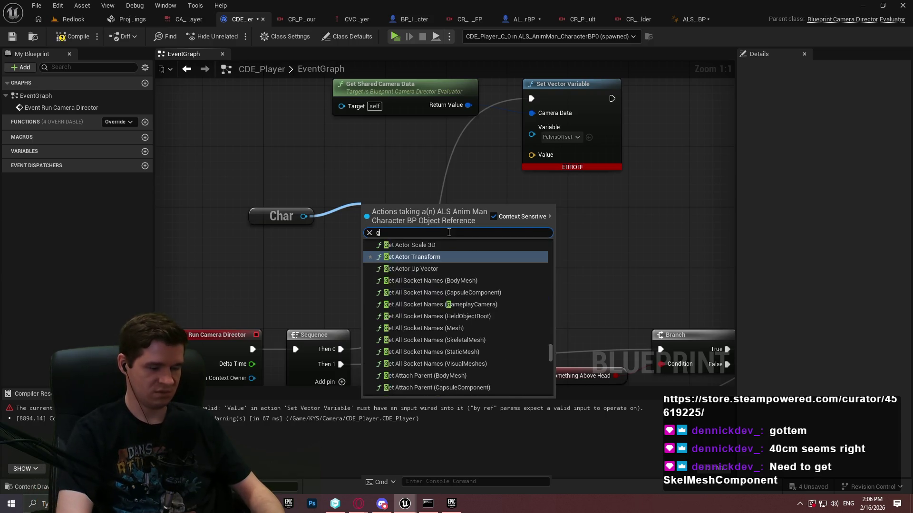
type("et mesh")
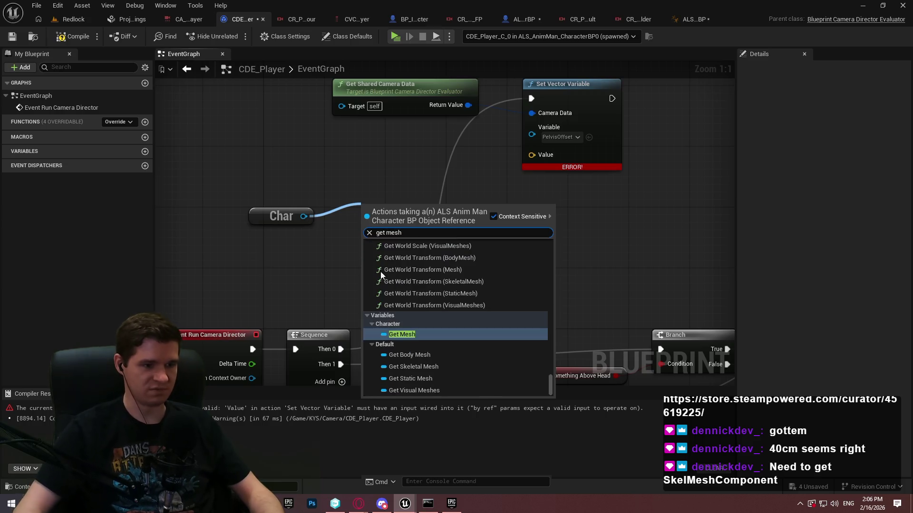
left_click(409, 336)
Step: Add a Get Anim Class node from the Mesh output
left_click_drag(425, 209, 465, 212)
type("animation")
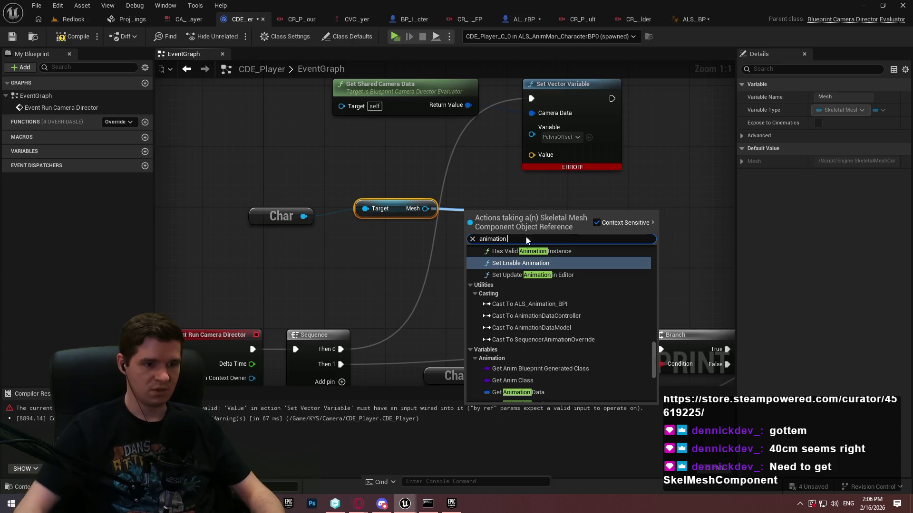
scroll(581, 378, "down", 3)
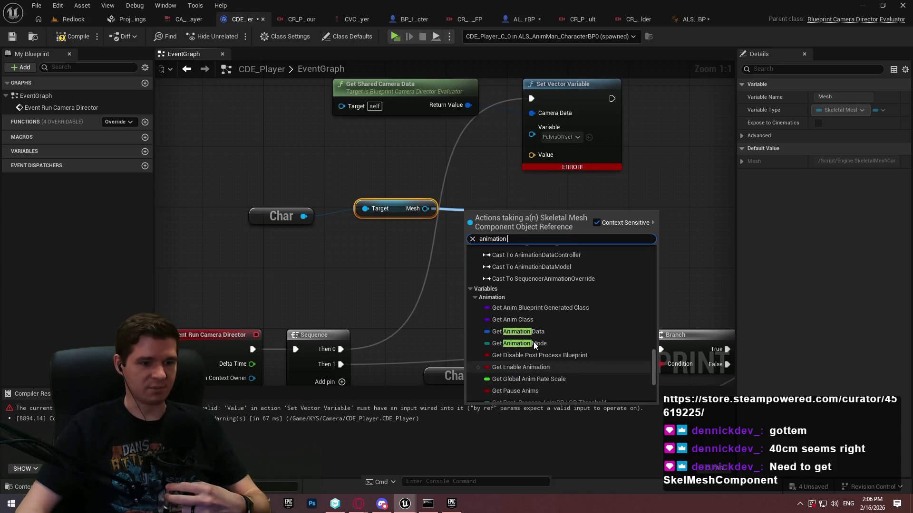
left_click(534, 320)
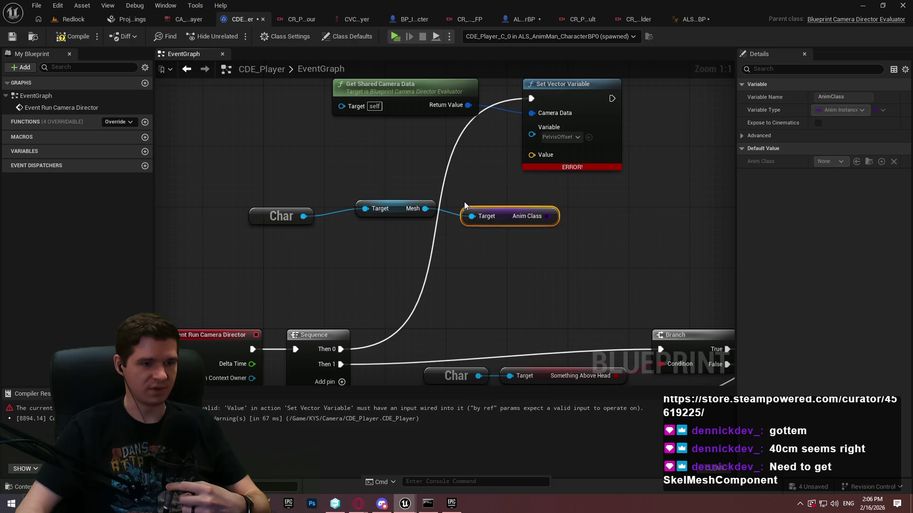
Step: Line up the Mesh and Anim Class nodes beside Char and compile
left_click_drag(480, 203, 488, 210)
left_click(537, 219)
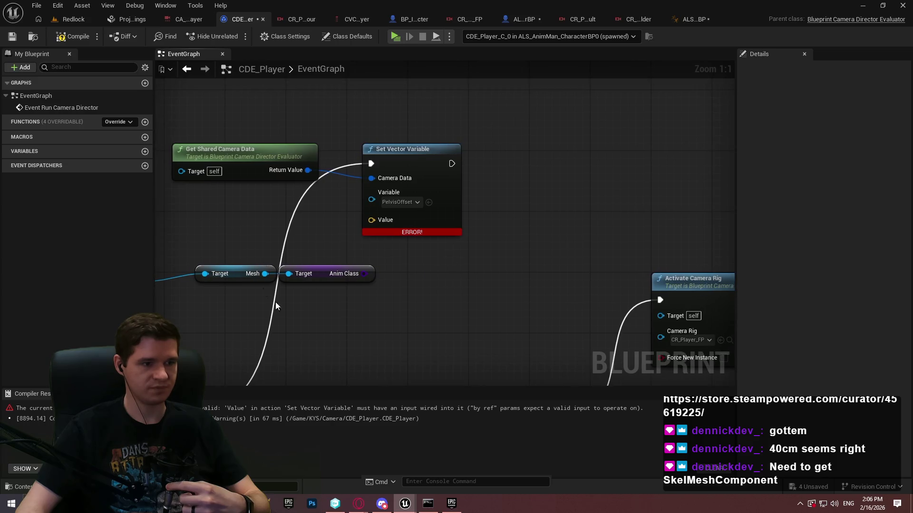
mouse_move(540, 289)
left_mouse_down()
mouse_move(374, 245)
mouse_move(346, 259)
left_mouse_up()
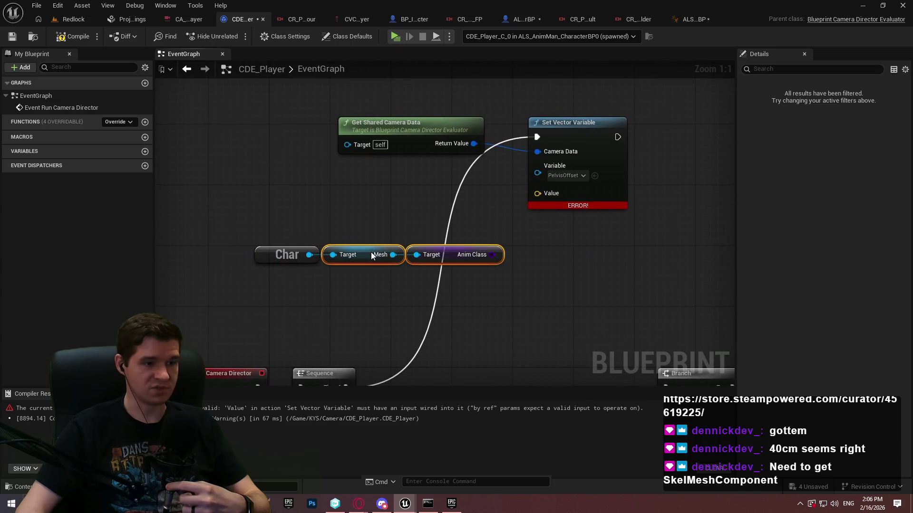
left_click(468, 278)
left_click(78, 36)
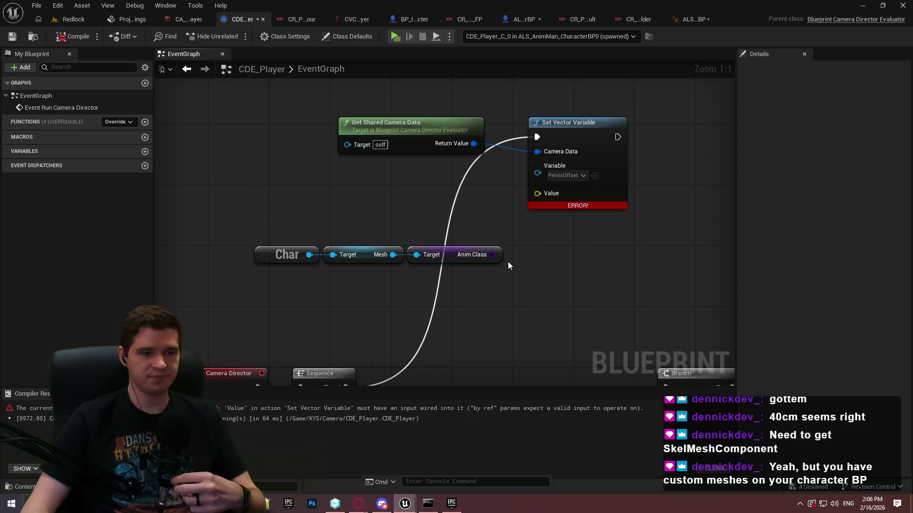
Step: Add a Cast To ALS_AnimBP Class node from Anim Class and place it below Set Vector Variable
mouse_move(493, 255)
left_mouse_down()
mouse_move(535, 252)
mouse_move(543, 273)
mouse_move(545, 267)
left_mouse_up()
type("cast")
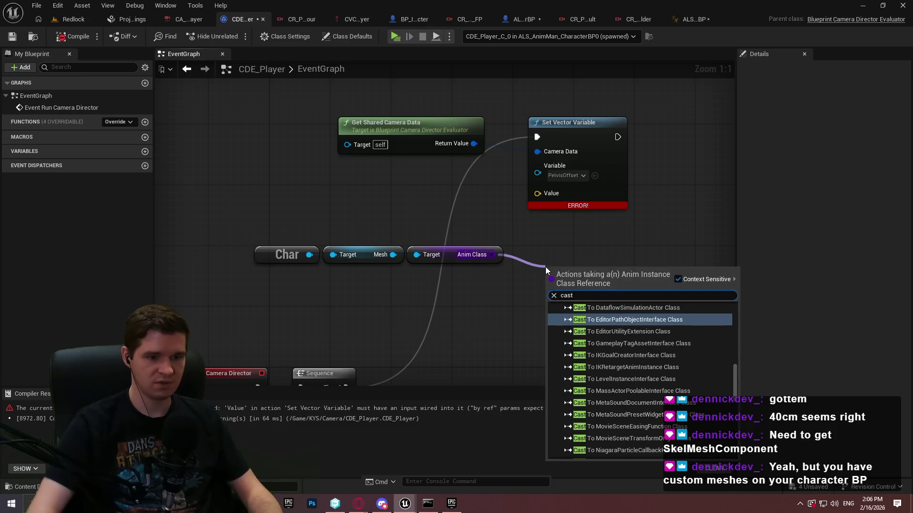
key("Escape")
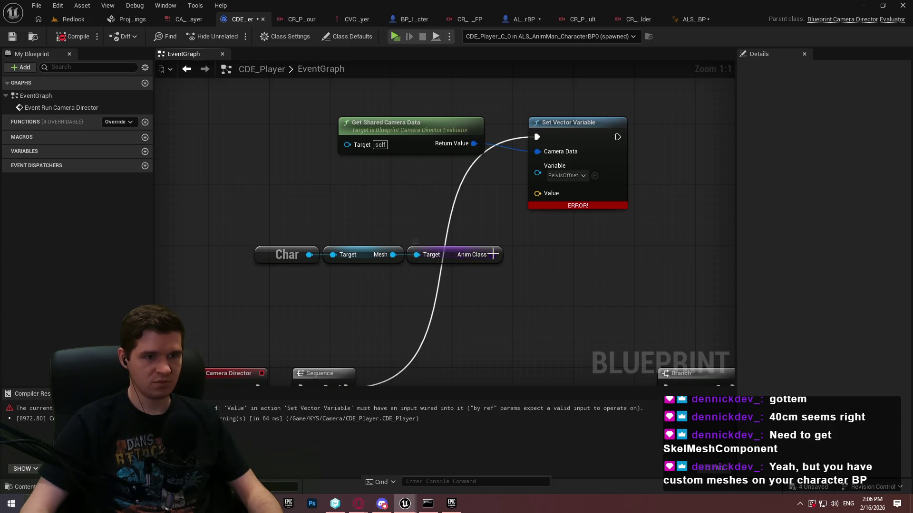
left_click_drag(492, 255, 554, 255)
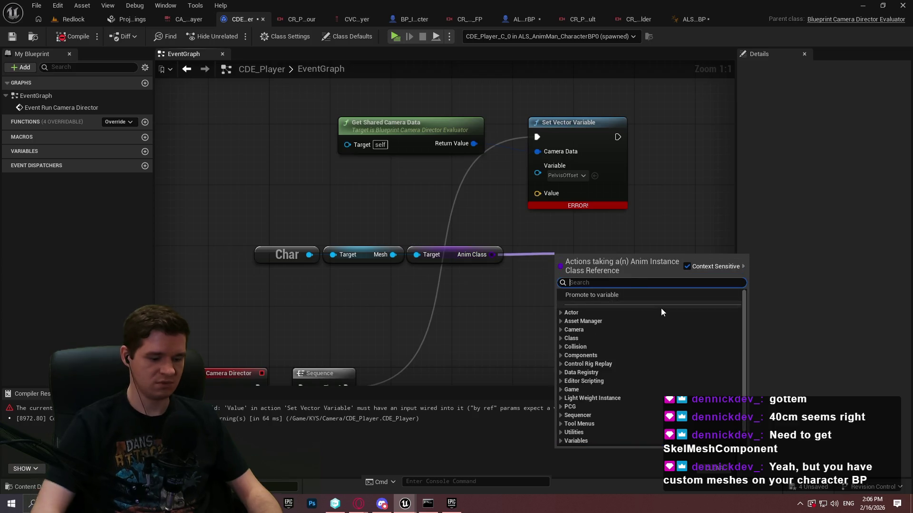
type("als")
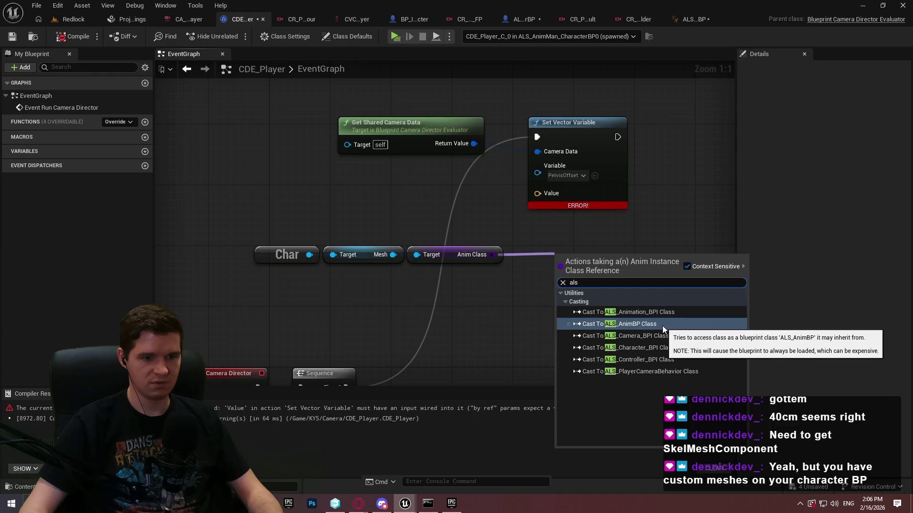
left_click(664, 324)
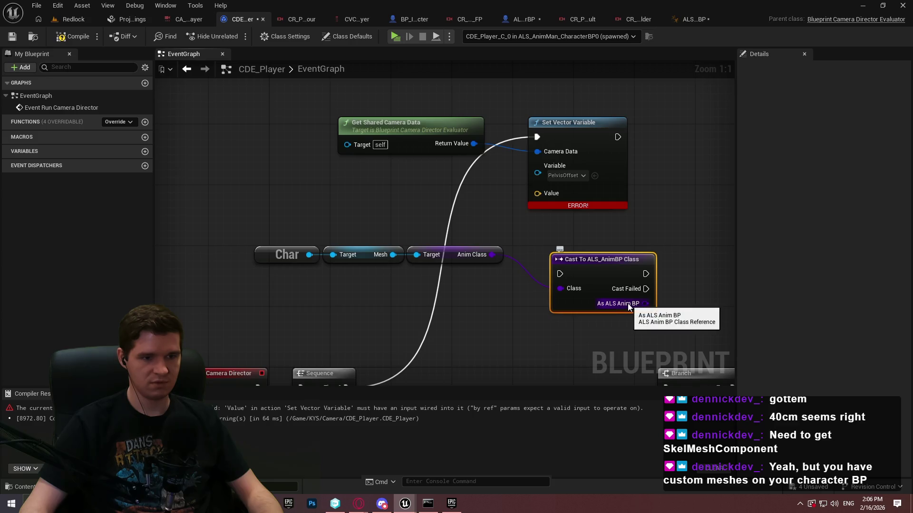
left_click_drag(627, 303, 493, 275)
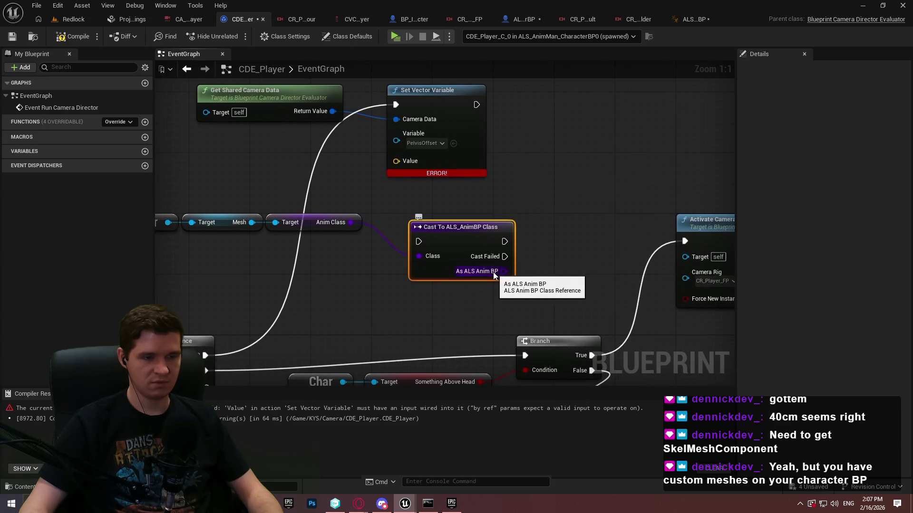
mouse_move(461, 245)
left_mouse_down()
mouse_move(444, 204)
mouse_move(429, 207)
left_mouse_up()
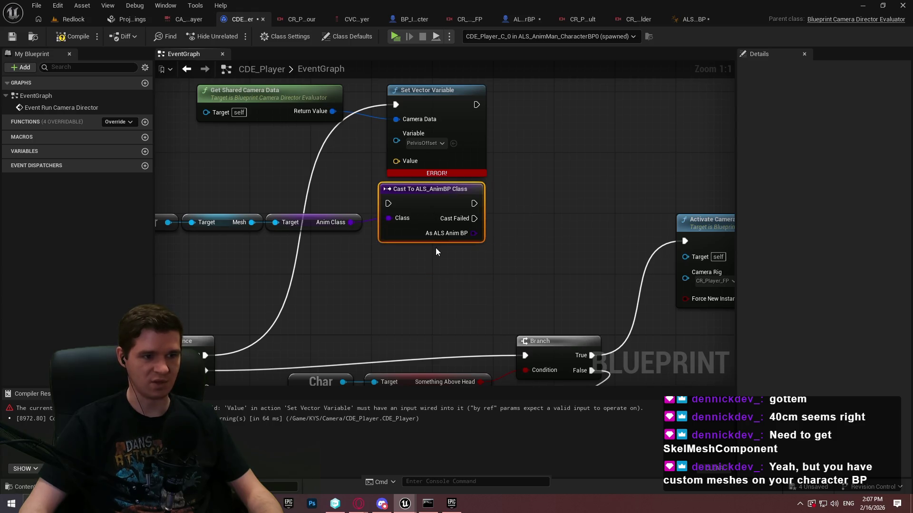
left_click_drag(459, 285, 471, 291)
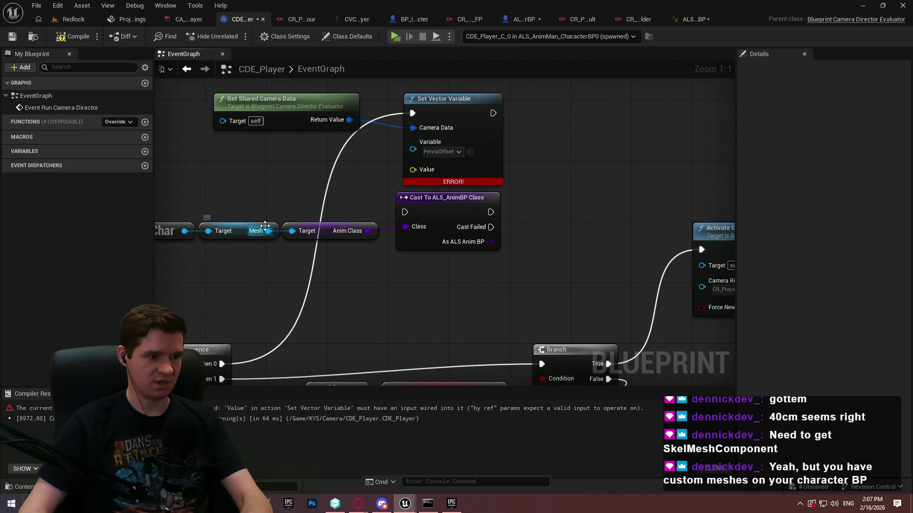
left_click_drag(268, 231, 275, 270)
Step: Search 'anim instance' from the Mesh wire and add a Get Anim Instance node
type("anim")
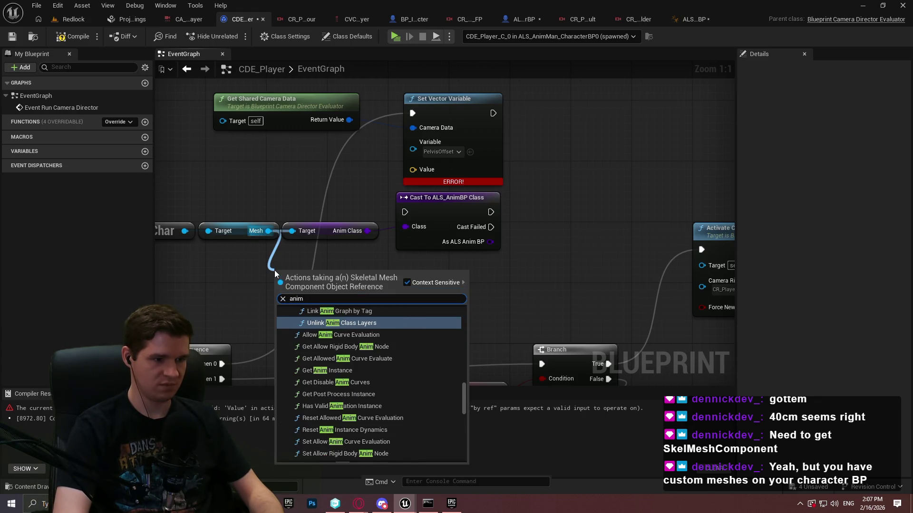
type("ation cl")
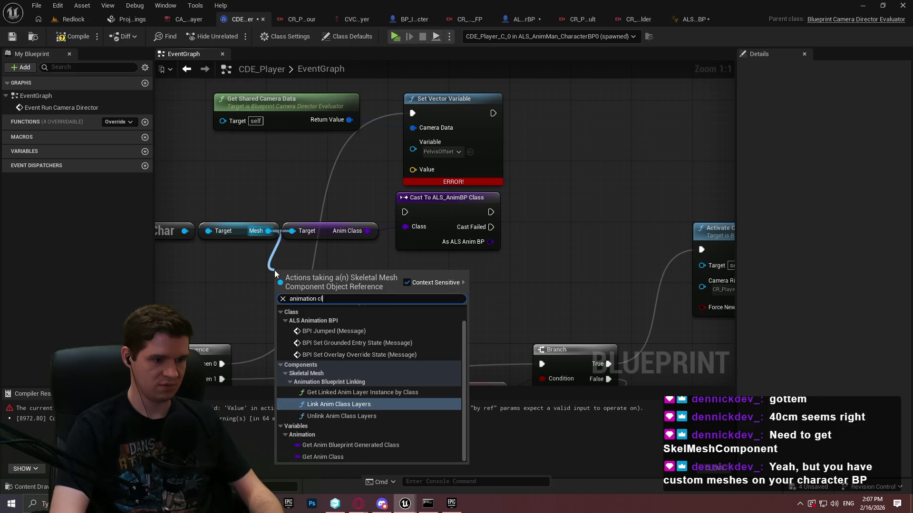
scroll(327, 369, "up", 1)
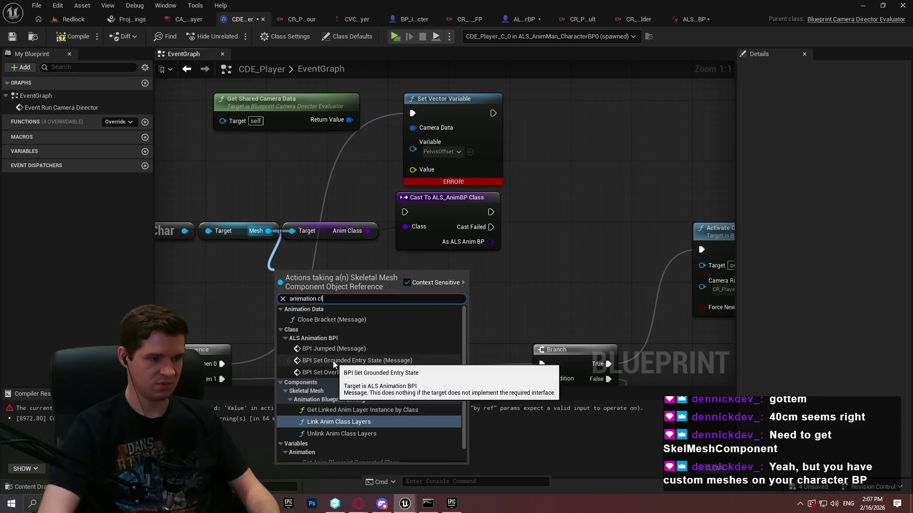
key("BackSpace")
key("BackSpace")
key("BackSpace")
mouse_move(463, 395)
left_mouse_down()
mouse_move(467, 444)
mouse_move(464, 319)
mouse_move(460, 370)
left_mouse_up()
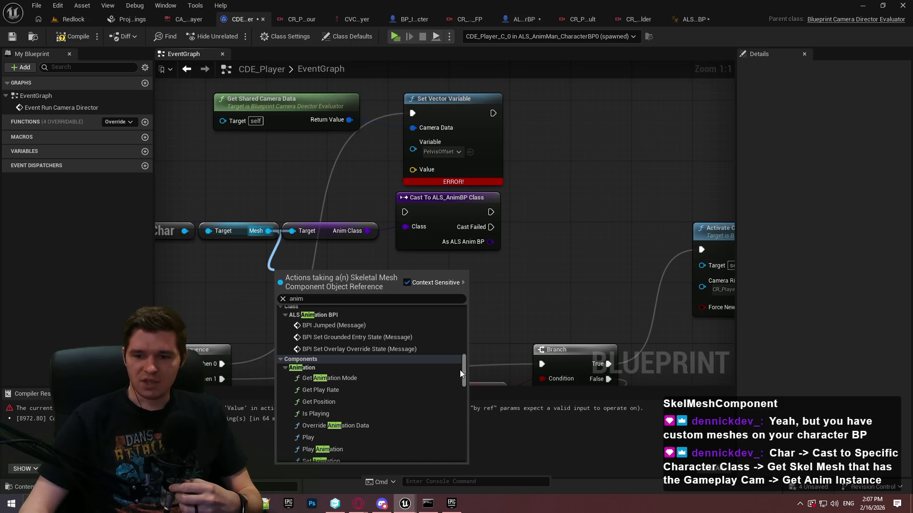
scroll(460, 370, "down", 1)
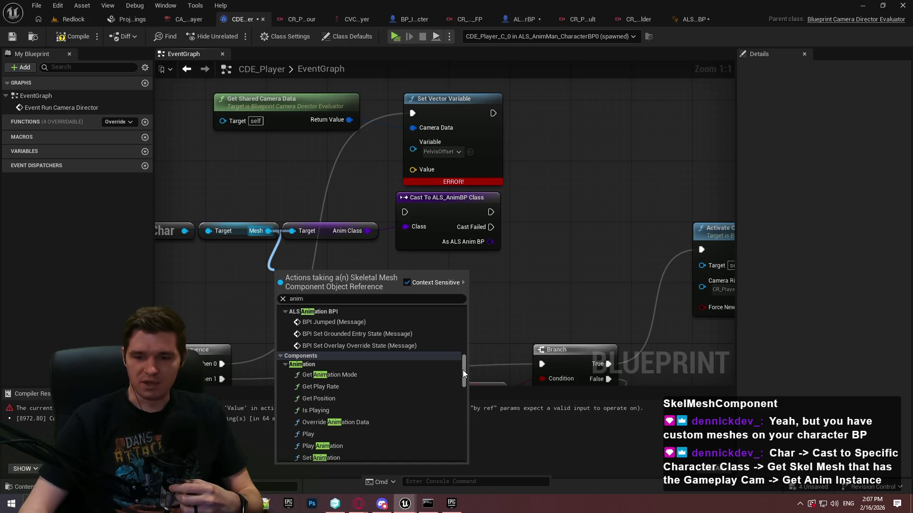
scroll(463, 370, "up", 1)
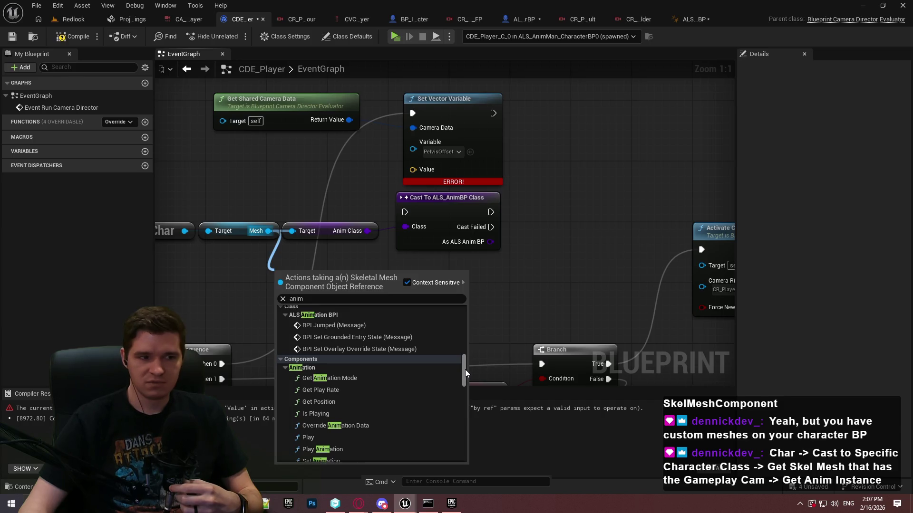
left_click(335, 295)
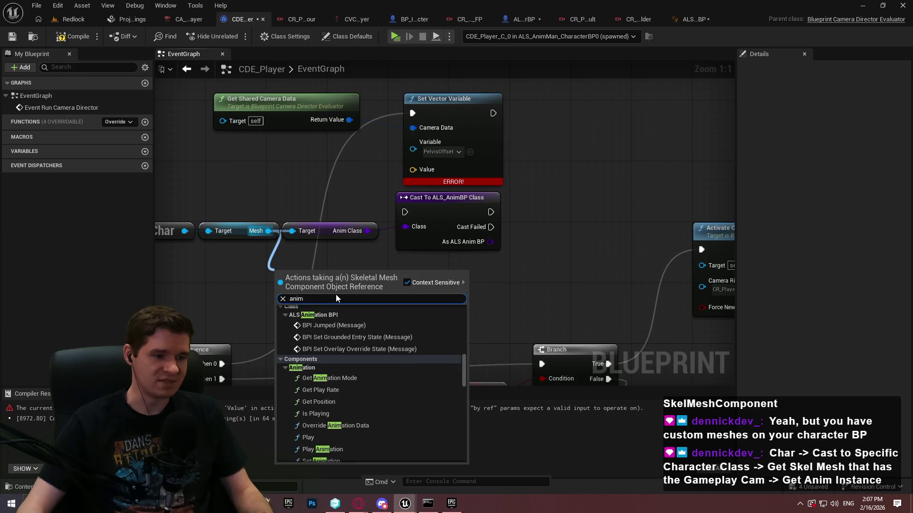
type(" instan")
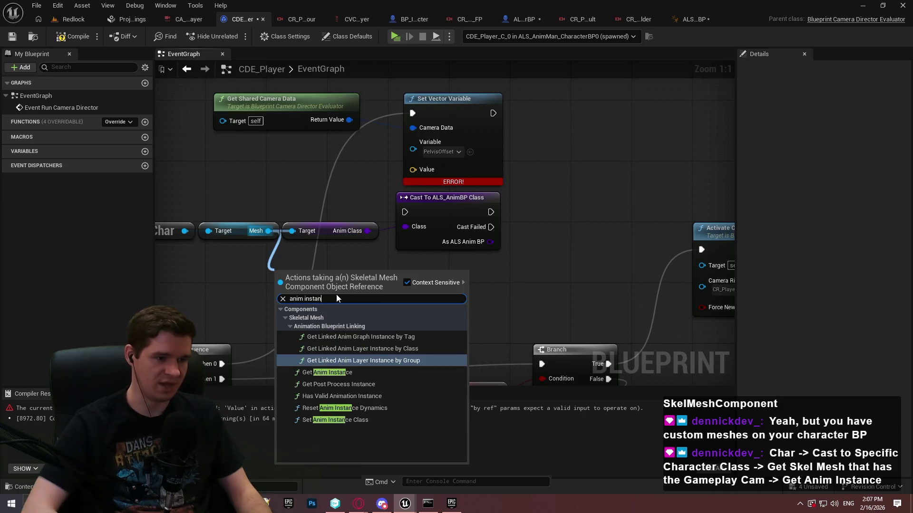
key("Return")
left_click(447, 210)
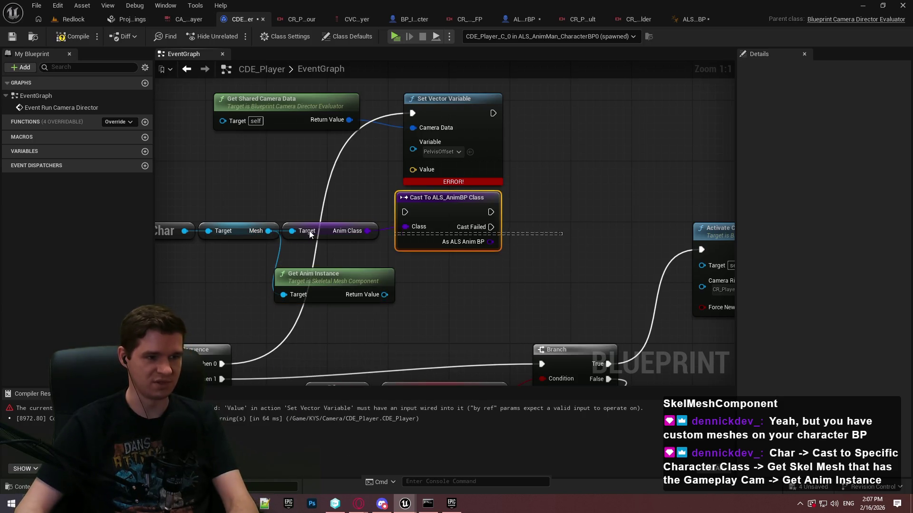
Step: Replace the old nodes with Cast To ALS_AnimBP on Anim Instance, feeding Pelvis Offset into the setter's Value
left_click(352, 231, "ctrl")
key("Delete")
left_click_drag(375, 297, 428, 260)
type("cast to")
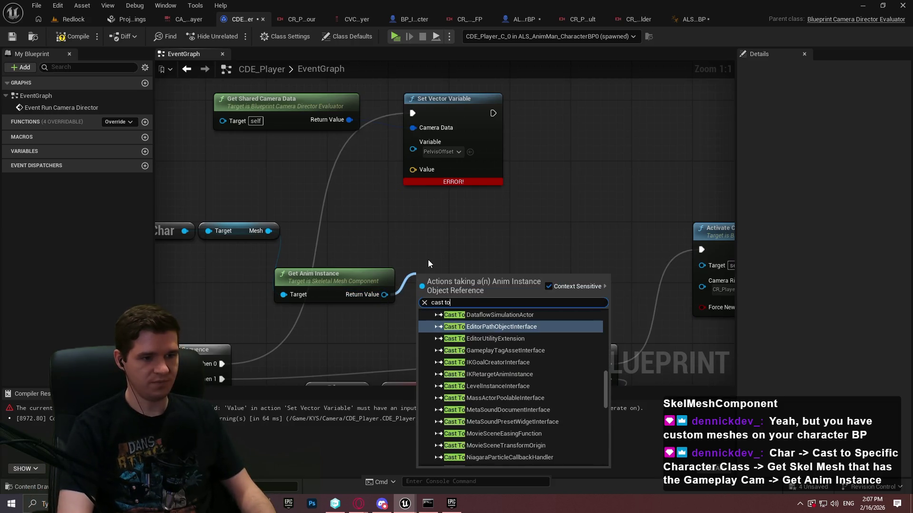
type(" als")
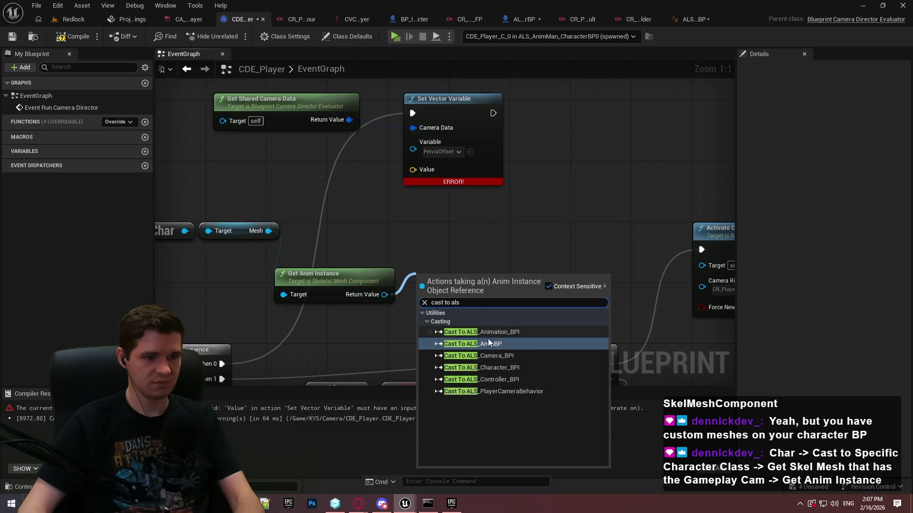
left_click(487, 336)
left_click_drag(506, 317, 546, 264)
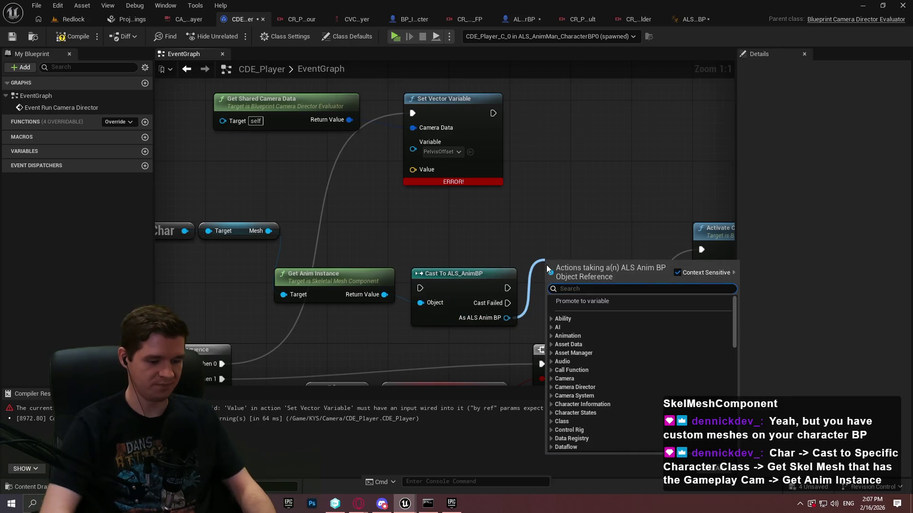
type("pel")
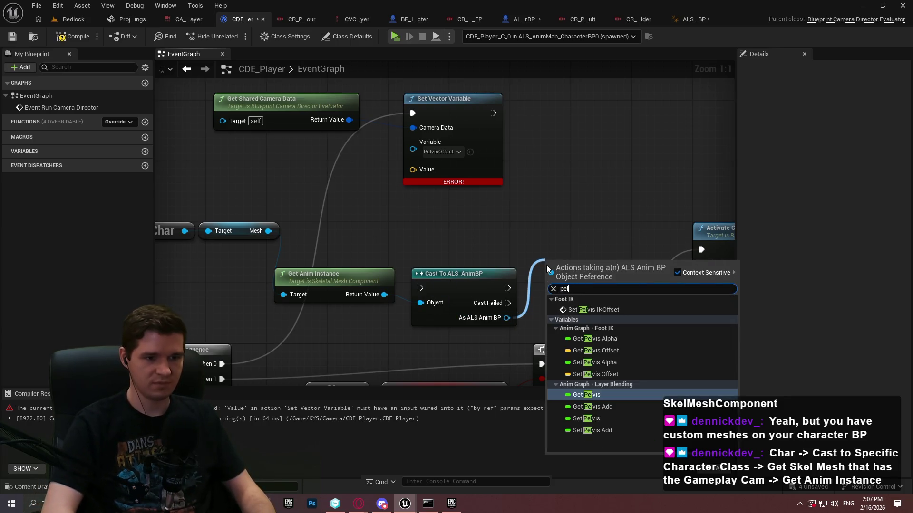
left_click(595, 355)
left_click_drag(629, 269, 413, 169)
left_click(73, 40)
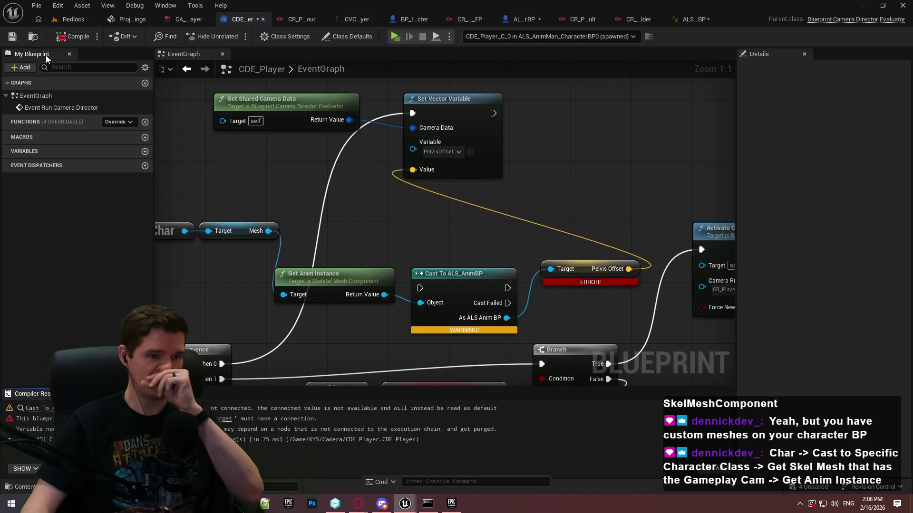
Step: Route Sequence Then 0 through the cast into Set Vector Variable, recompile, and launch Play
left_click_drag(420, 287, 222, 364)
left_click_drag(504, 286, 412, 113)
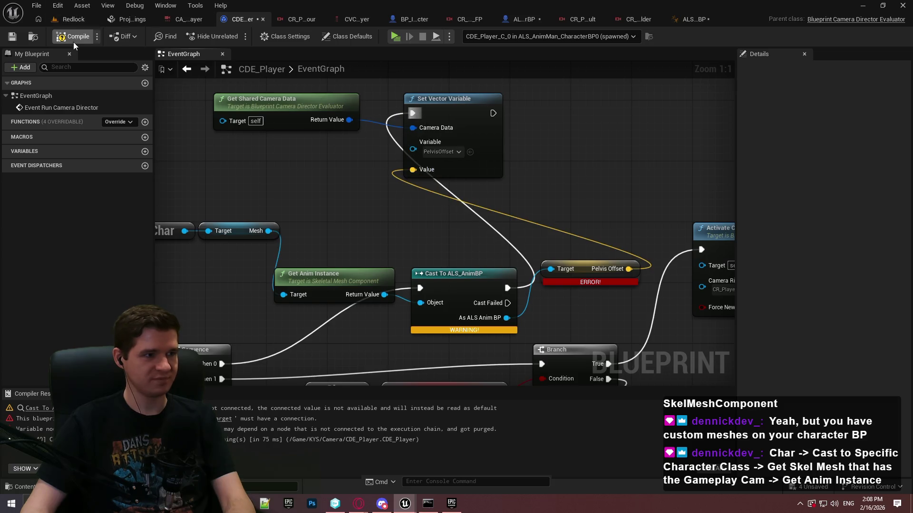
left_click(74, 38)
left_click(396, 37)
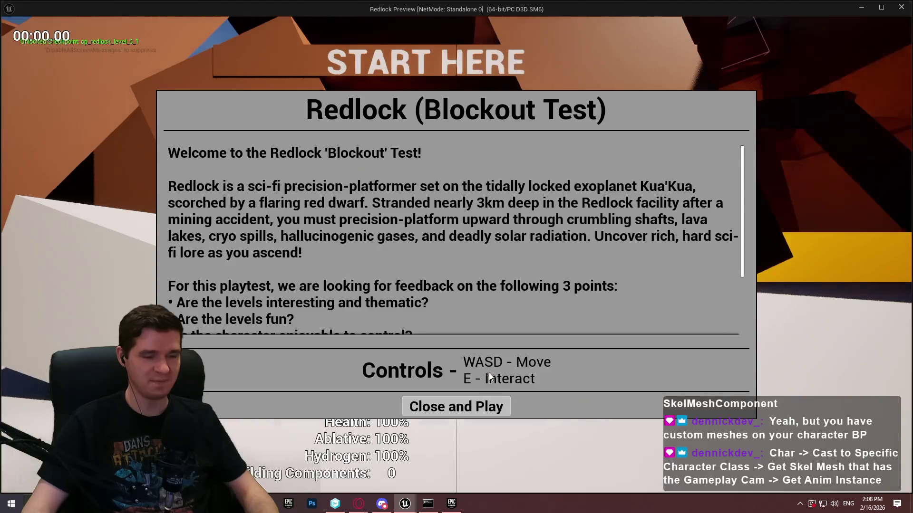
Step: Dismiss the intro dialog, run the character around to watch the pelvis-offset camera, then stop with Esc
left_click(457, 405)
key("w")
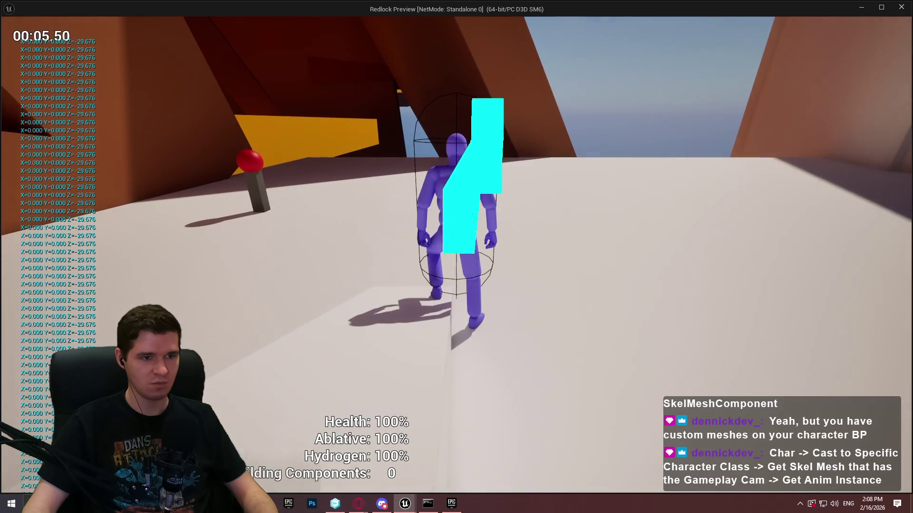
key("w")
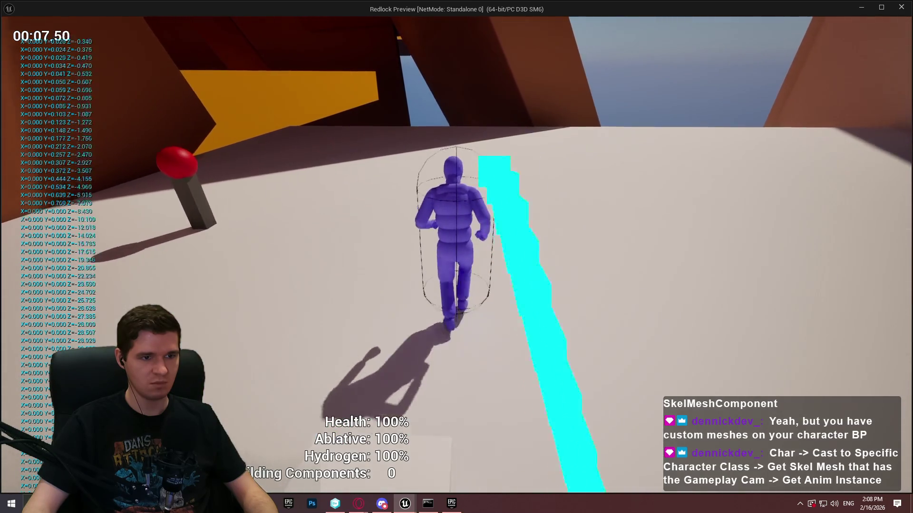
key("w")
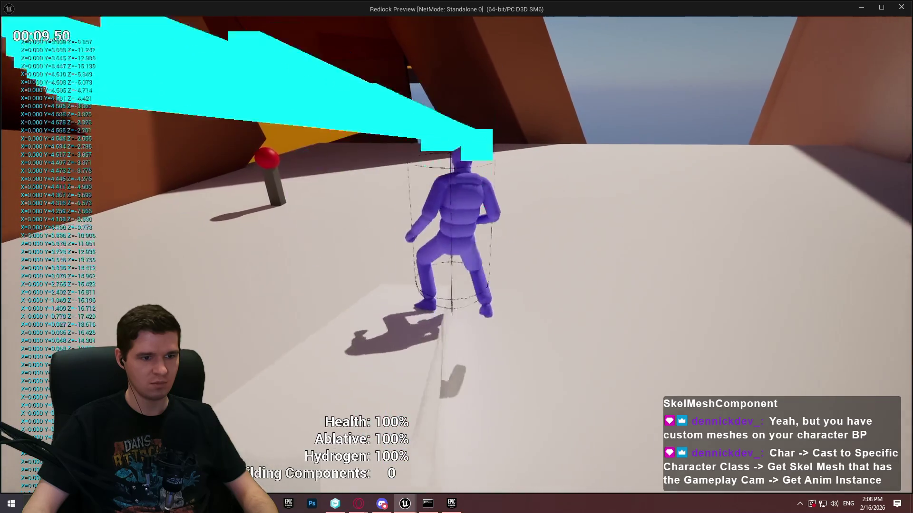
key("w")
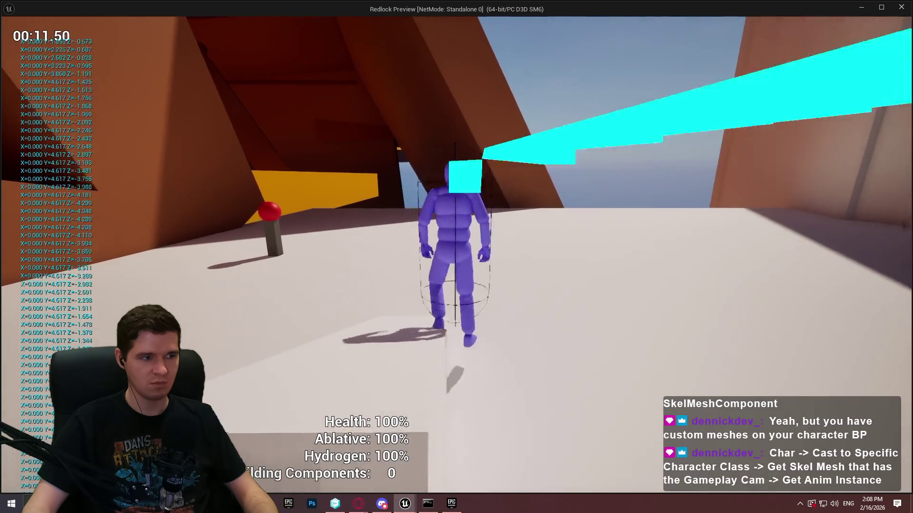
key("w")
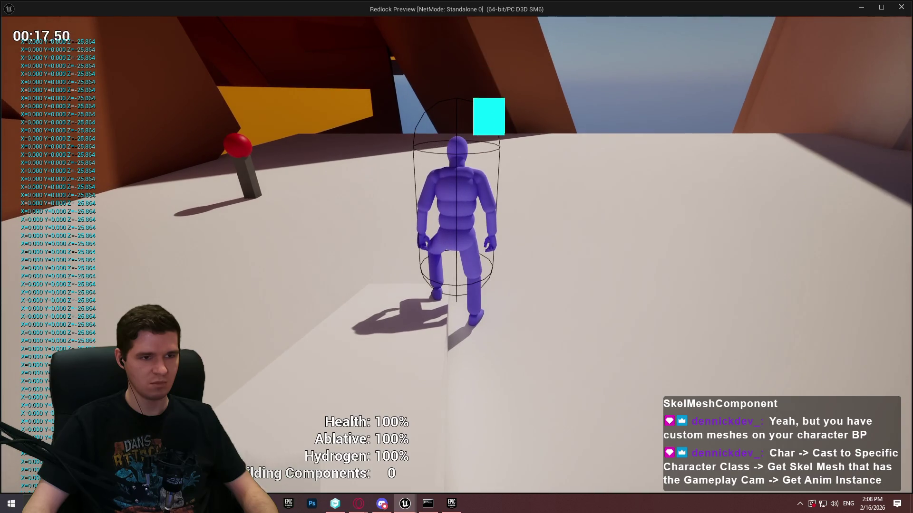
key("w")
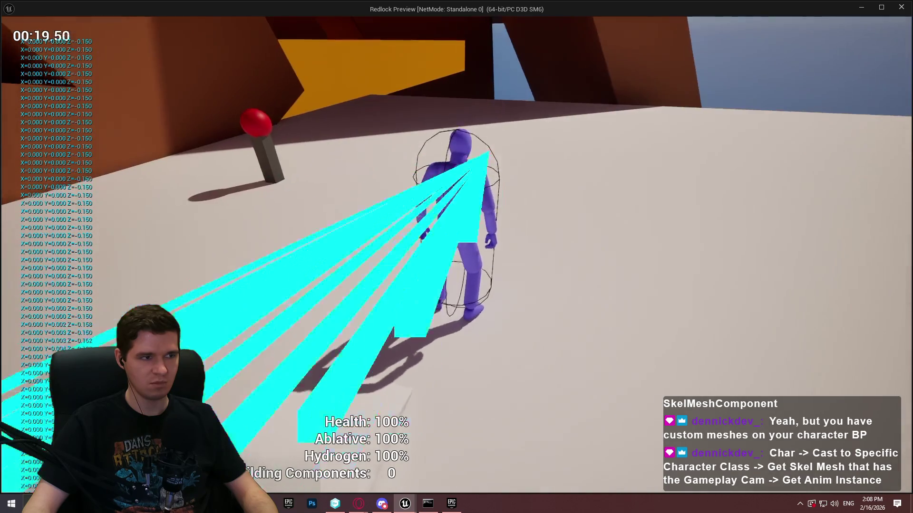
key("Escape")
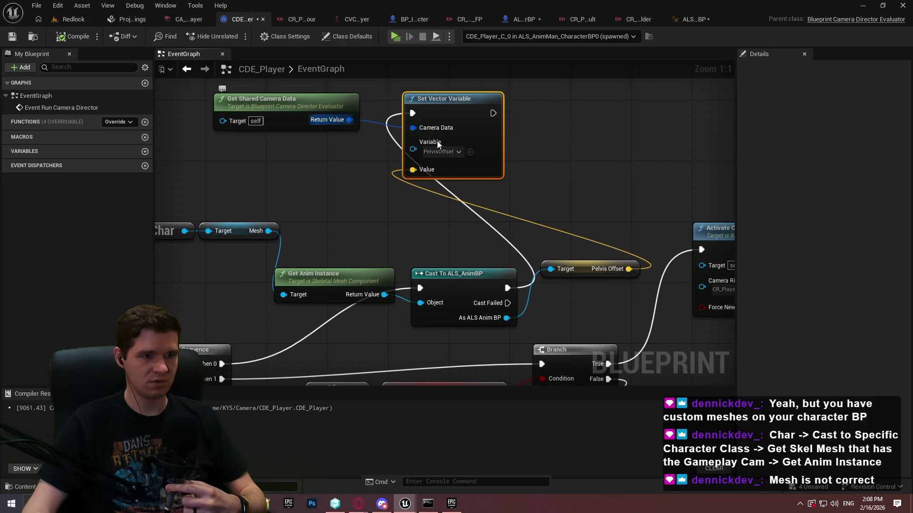
left_click(544, 162)
mouse_move(545, 162)
left_mouse_down()
mouse_move(566, 175)
mouse_move(557, 236)
left_mouse_up()
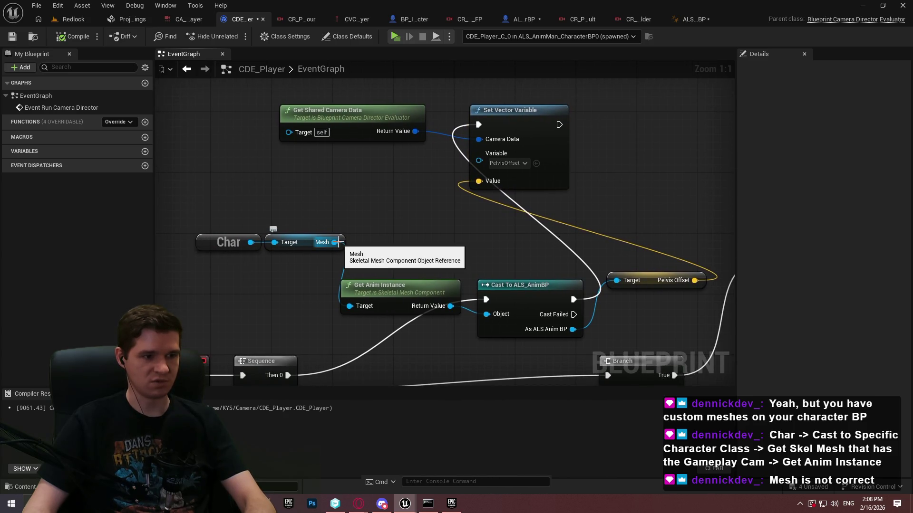
left_click_drag(251, 242, 276, 196)
type("skeletal")
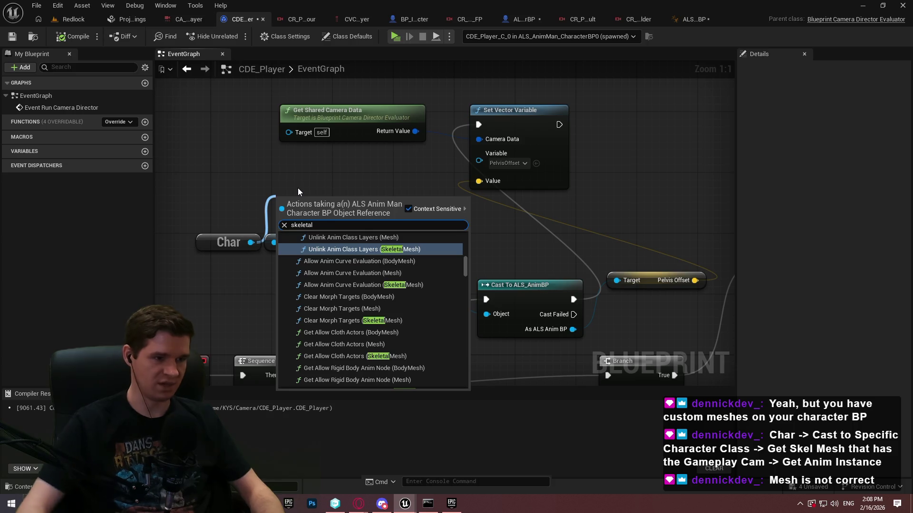
key("Escape")
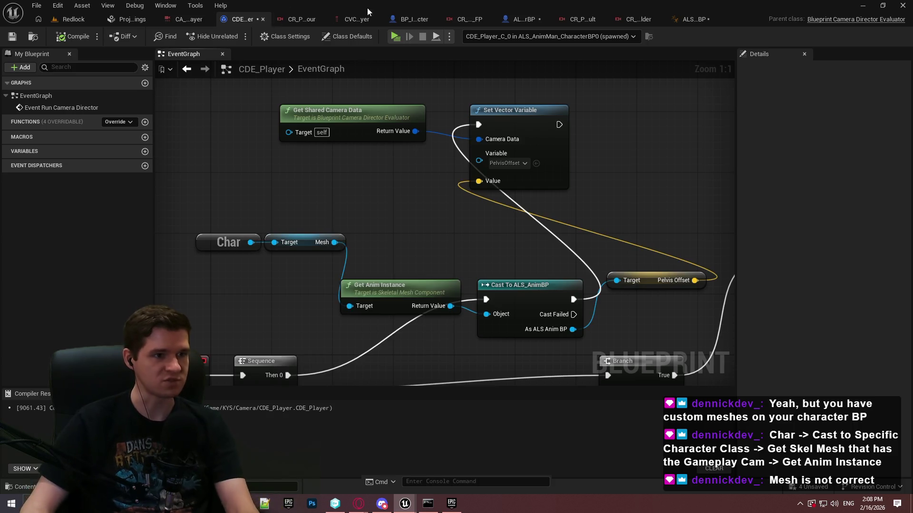
left_click(519, 21)
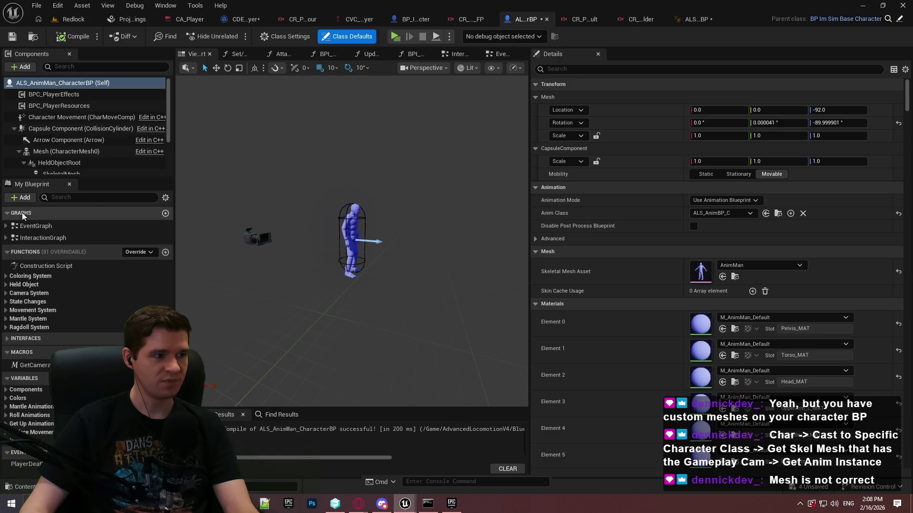
left_click_drag(169, 99, 169, 124)
left_click(96, 123)
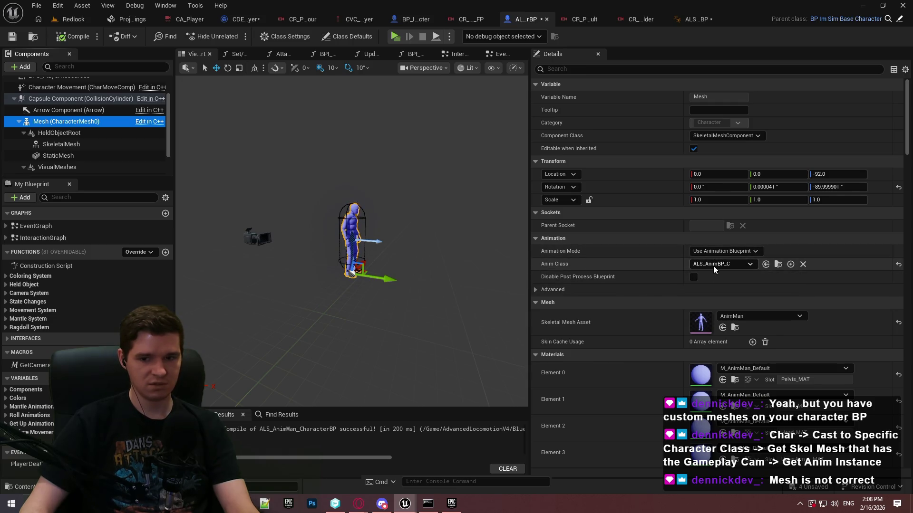
scroll(77, 130, "down", 2)
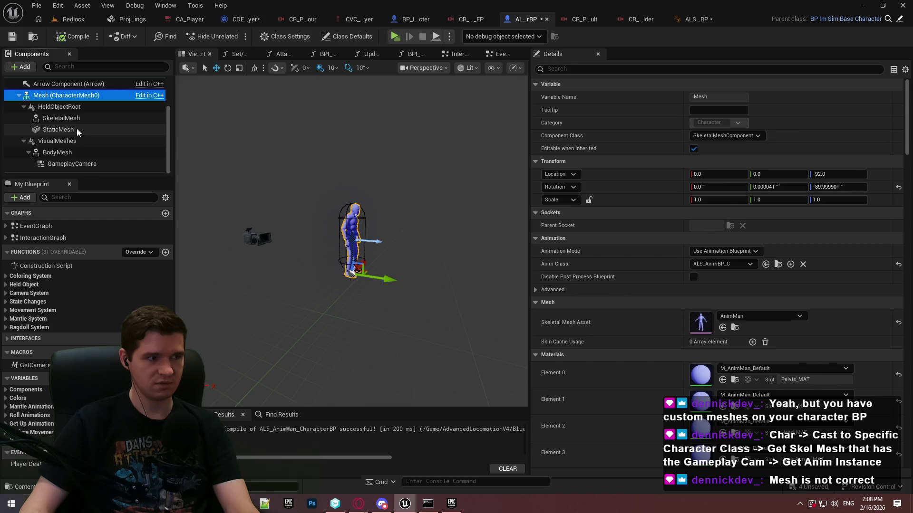
left_click(74, 119)
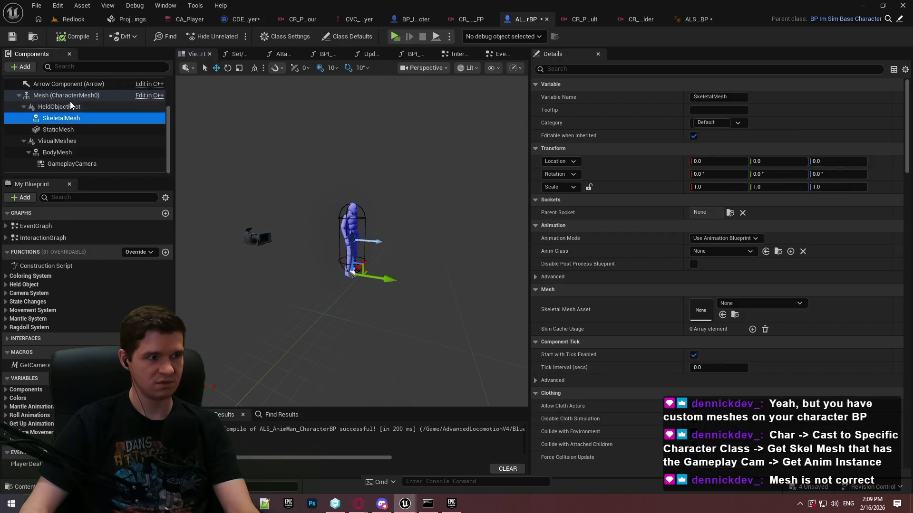
left_click(68, 96)
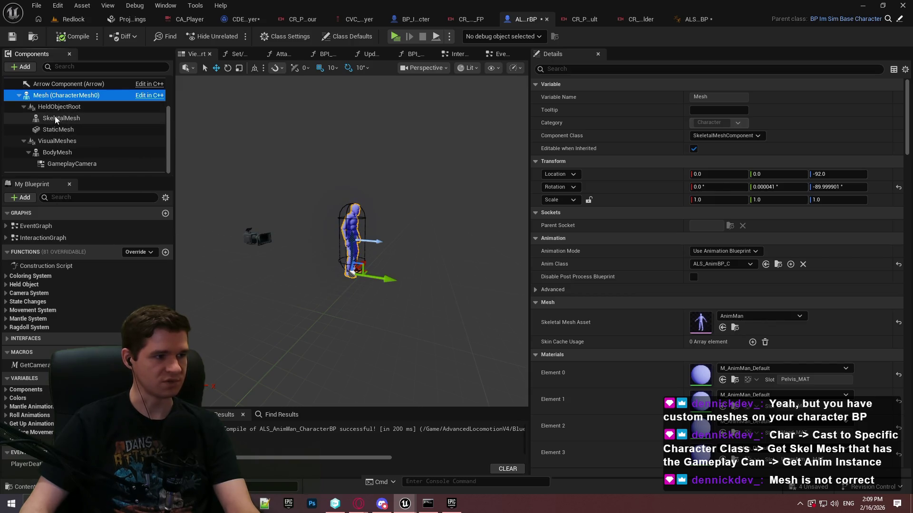
scroll(79, 139, "up", 1)
scroll(79, 141, "up", 3)
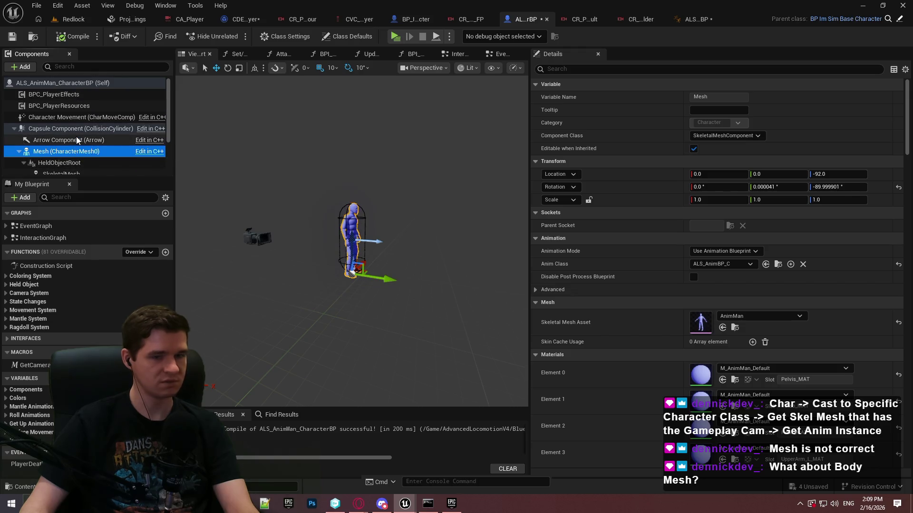
scroll(78, 138, "down", 5)
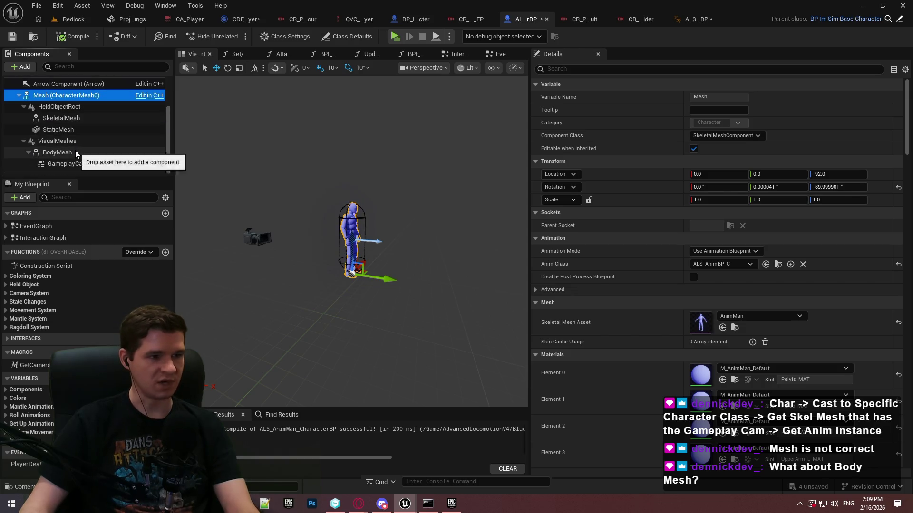
left_click(57, 152)
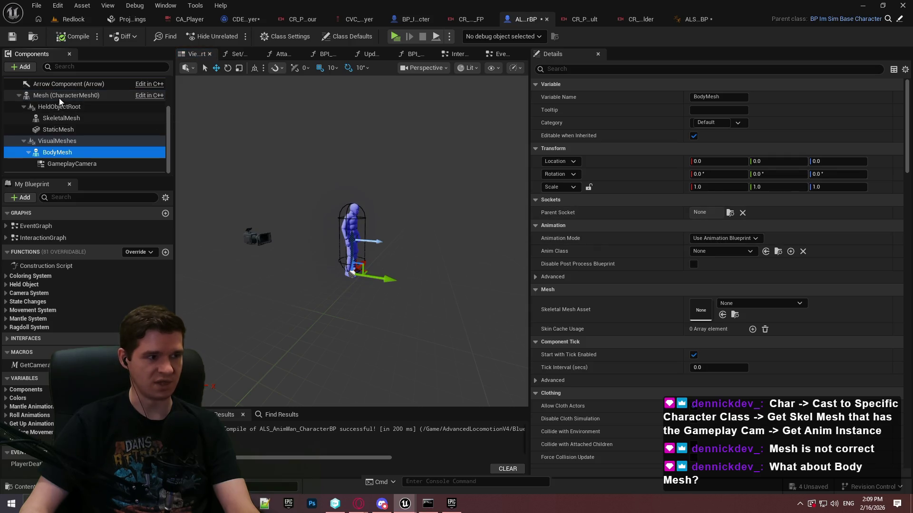
left_click(66, 95)
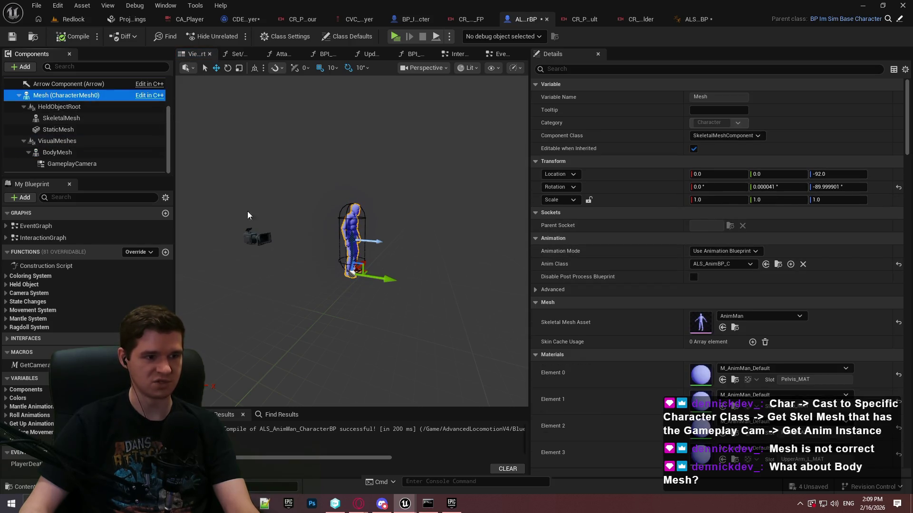
scroll(343, 212, "up", 5)
scroll(338, 228, "down", 3)
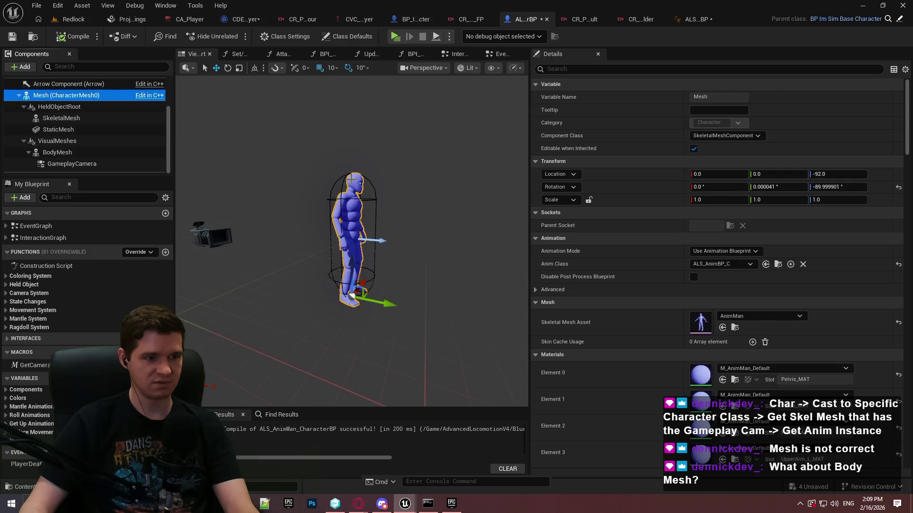
scroll(272, 161, "up", 2)
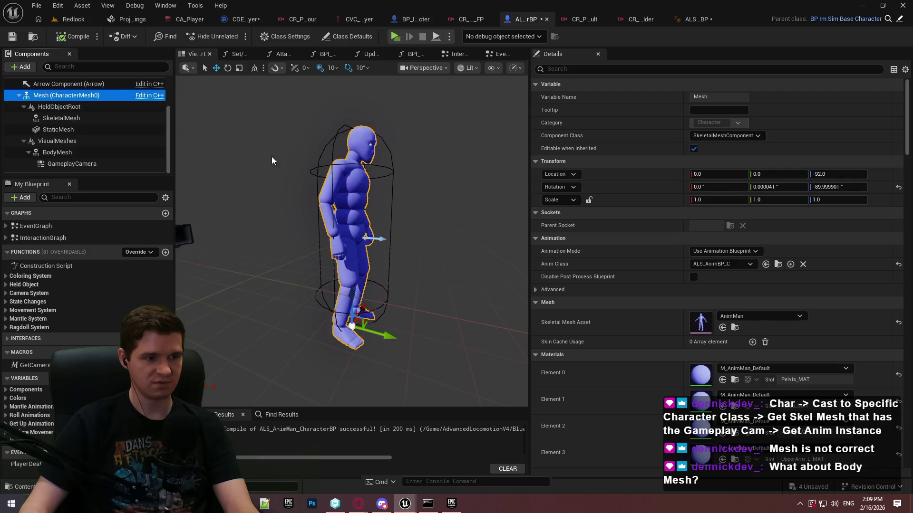
left_click(244, 21)
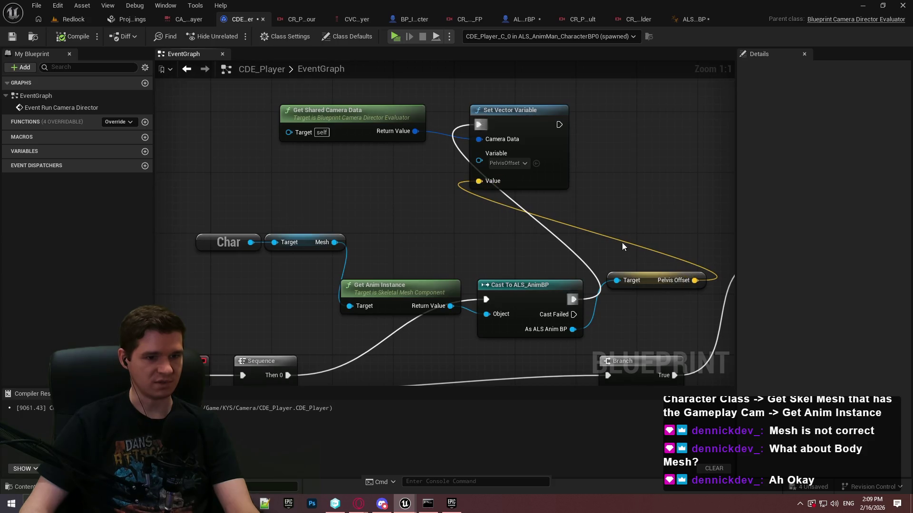
Step: Rearrange the cast, Pelvis Offset, camera data and setter nodes into a cleaner layout
left_click_drag(618, 244, 456, 219)
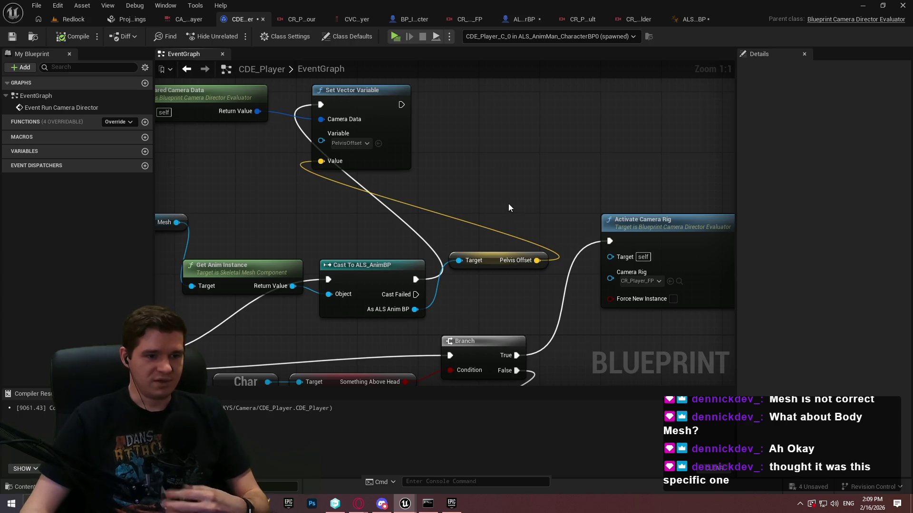
scroll(532, 202, "down", 1)
left_click_drag(580, 327, 171, 153)
left_click_drag(388, 285, 321, 133)
left_click_drag(470, 115, 451, 219)
left_click_drag(547, 154, 181, 92)
mouse_move(356, 114)
left_mouse_down()
mouse_move(577, 124)
mouse_move(566, 113)
left_mouse_up()
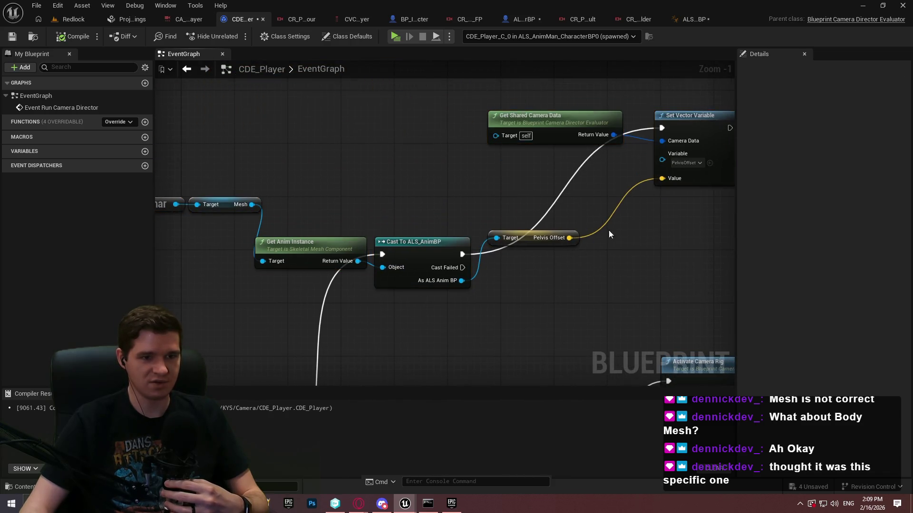
scroll(526, 248, "up", 1)
left_click_drag(568, 241, 526, 247)
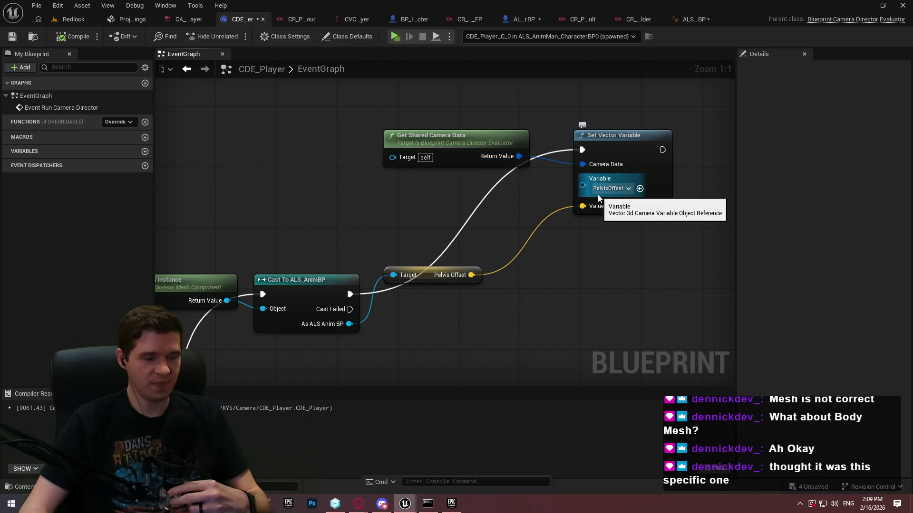
Step: Switch through the open editor tabs to the CVC_Player camera variable collection
left_click(525, 19)
left_click(412, 17)
left_click(385, 21)
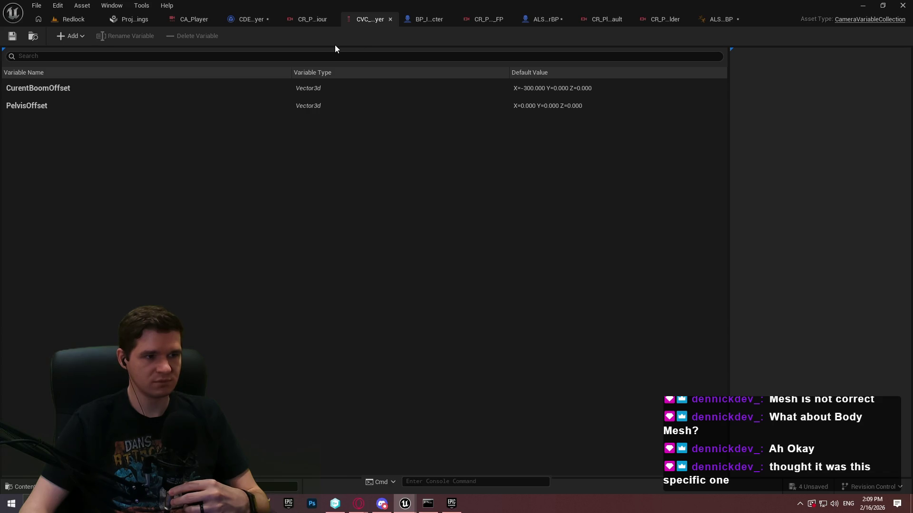
Step: Inspect the CR_Player_TP_BaseBehaviour rig's Offset node and parameters, then return to CDE_Player's EventGraph
left_click(301, 19)
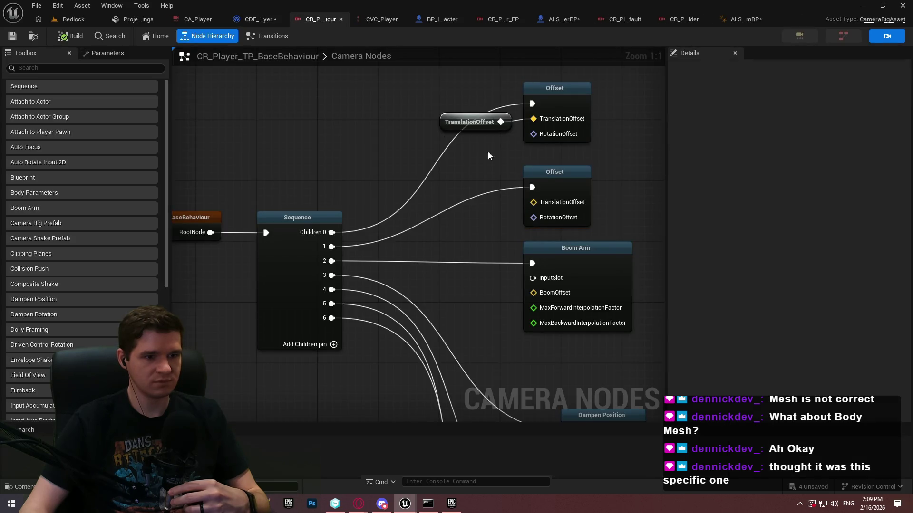
left_click(559, 178)
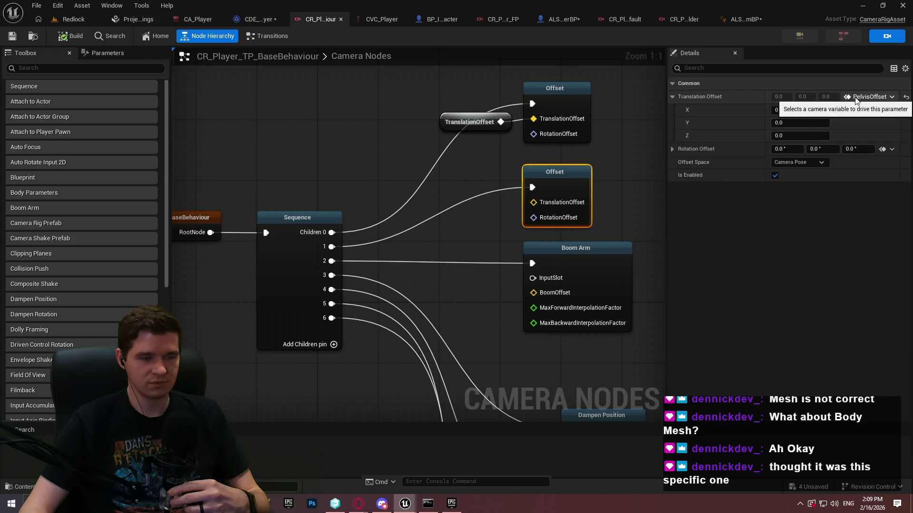
left_click(108, 53)
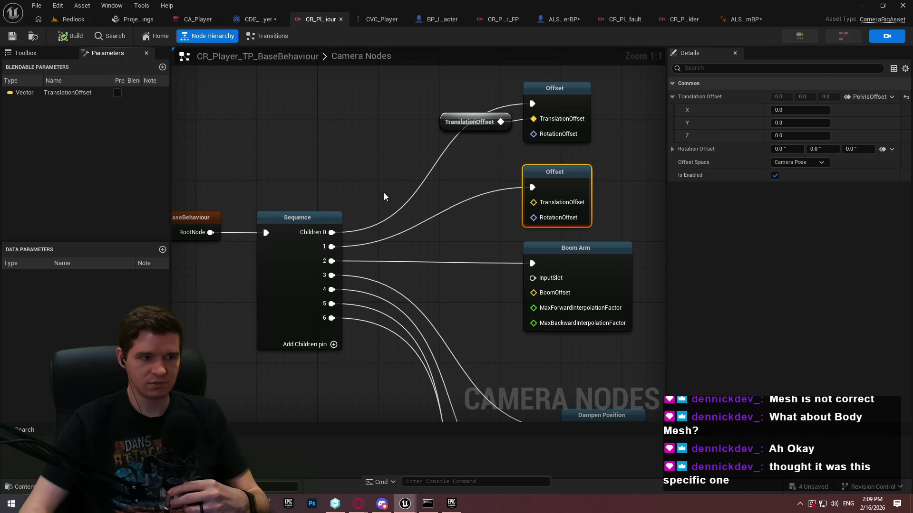
left_click(372, 175)
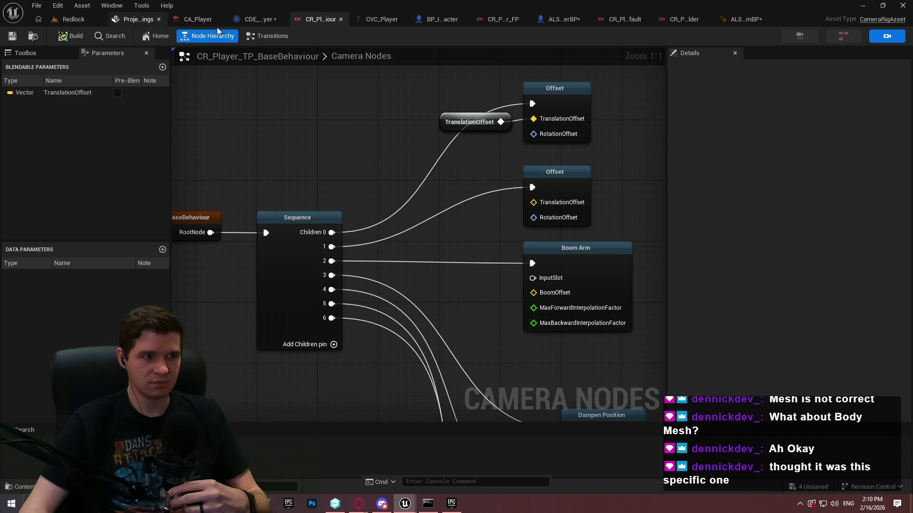
left_click(261, 19)
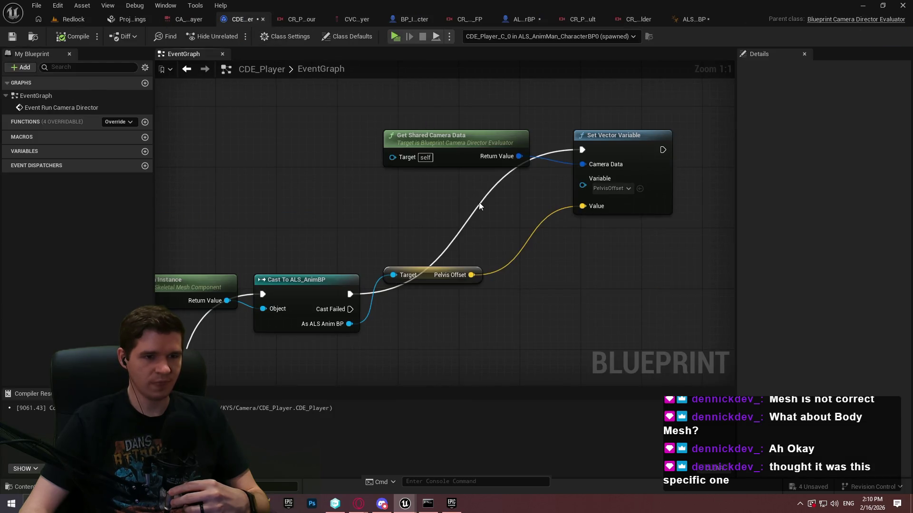
Step: Add a Set Vector Variable node to the camera director graph
right_click(537, 269)
type("vector")
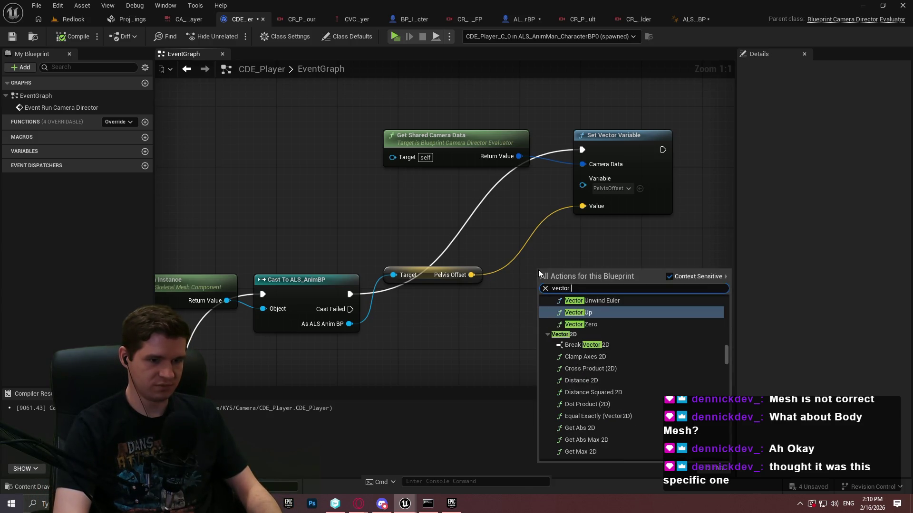
type("3d")
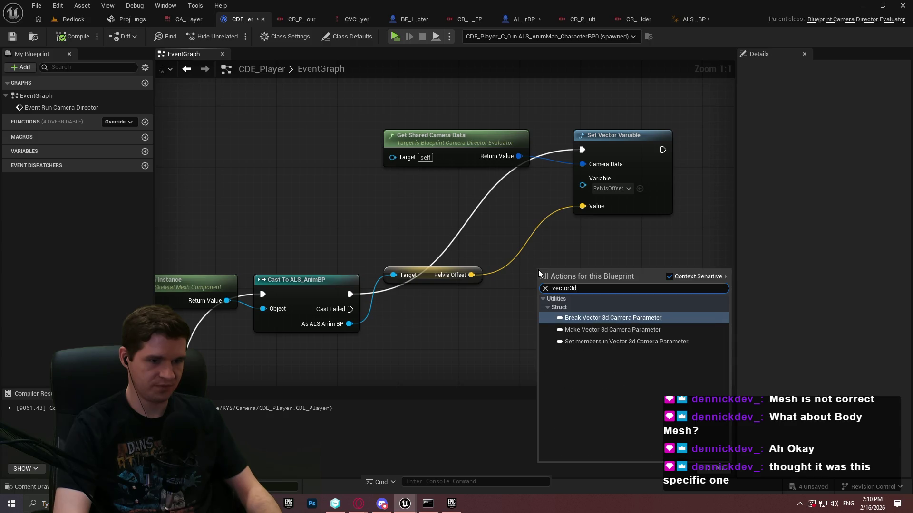
key("BackSpace")
key("BackSpace")
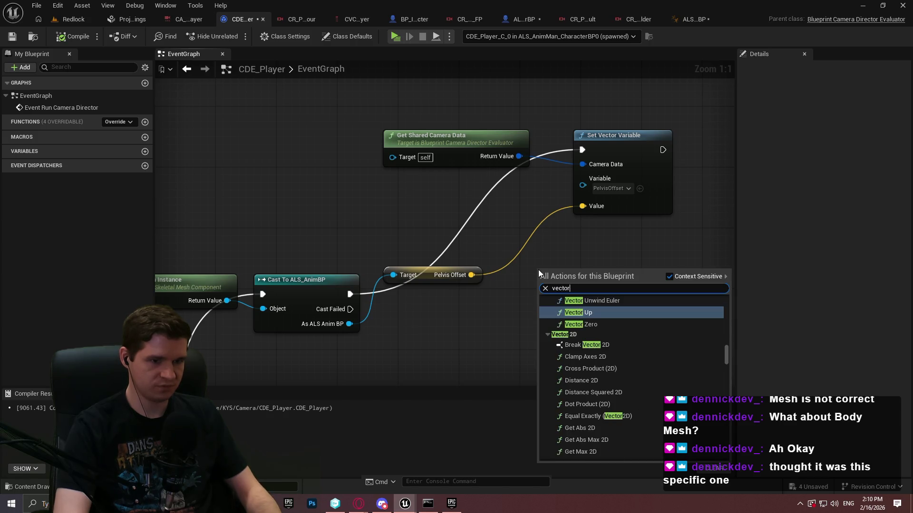
key("BackSpace")
key("BackSpace")
key("BackSpace")
type("set v")
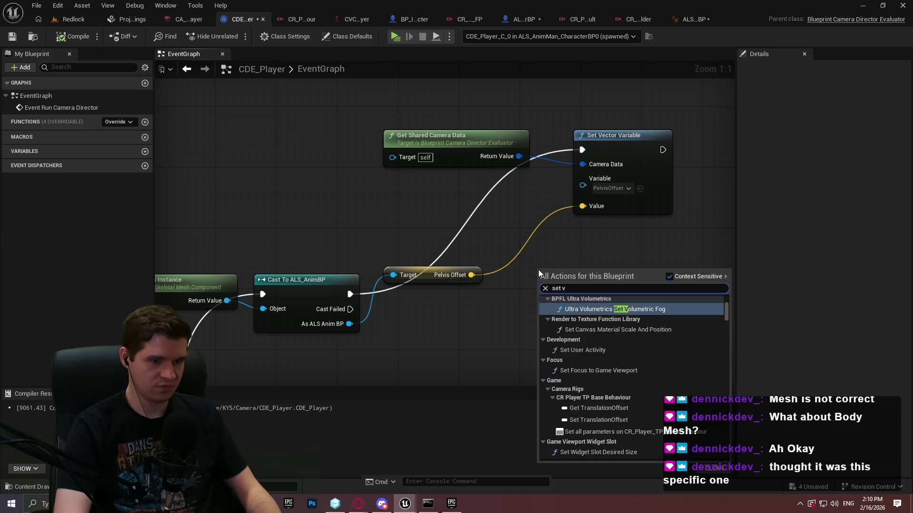
type("ector varia")
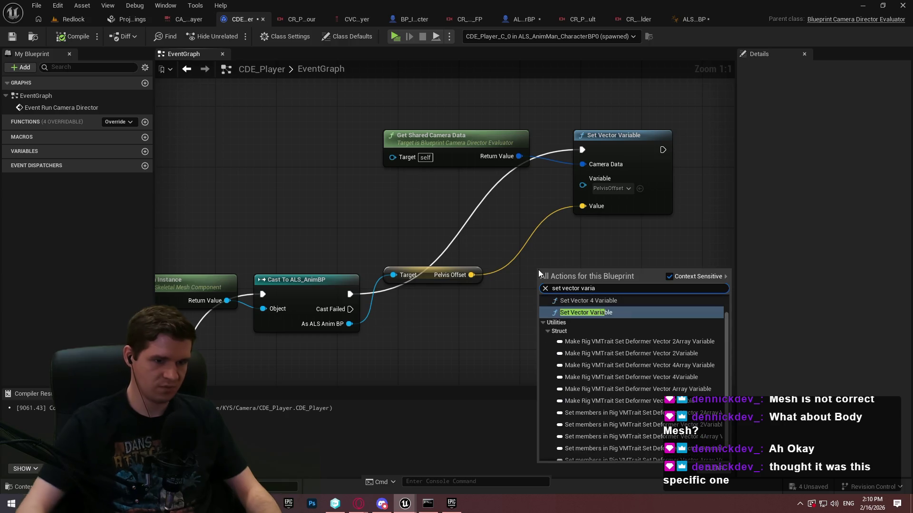
mouse_move(727, 311)
left_mouse_down()
mouse_move(726, 342)
mouse_move(725, 268)
left_mouse_up()
left_click(628, 332)
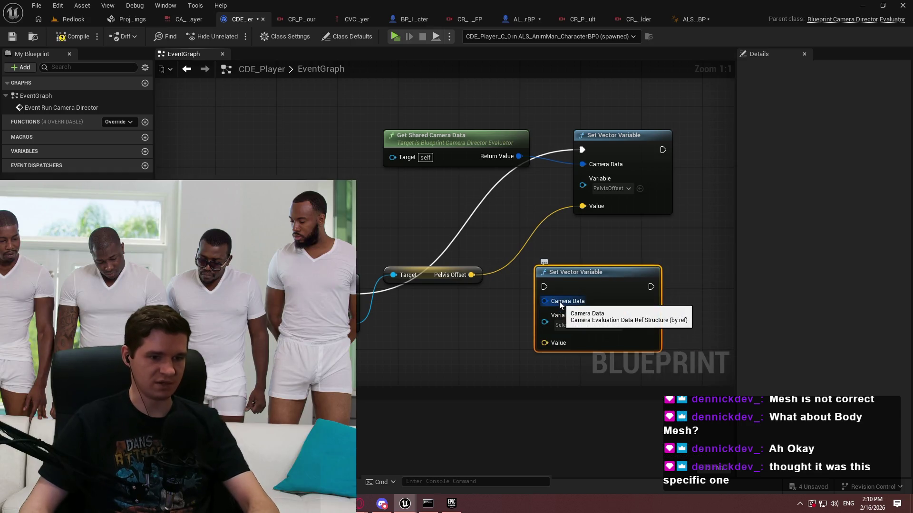
Step: Wire a new Get Conditional Camera Data node into the setter's Camera Data input
left_click(429, 135)
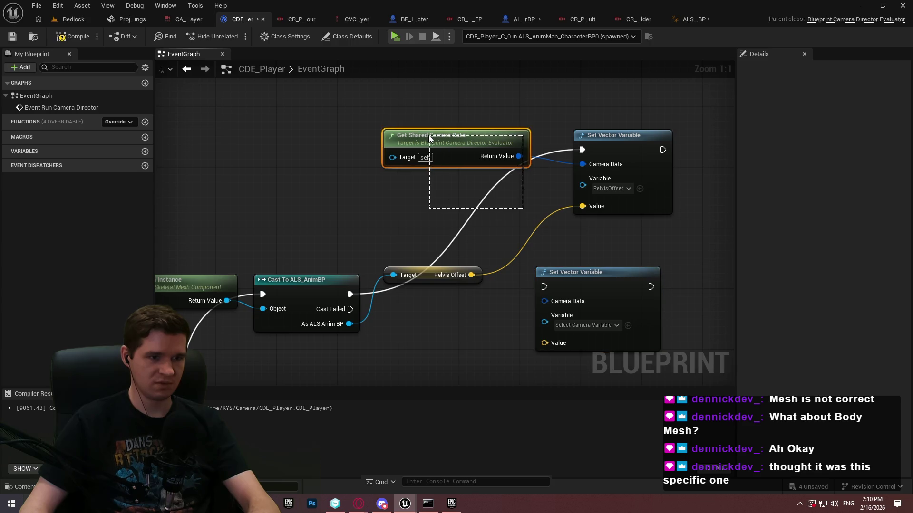
mouse_move(582, 164)
left_mouse_down()
mouse_move(358, 189)
mouse_move(371, 187)
left_mouse_up()
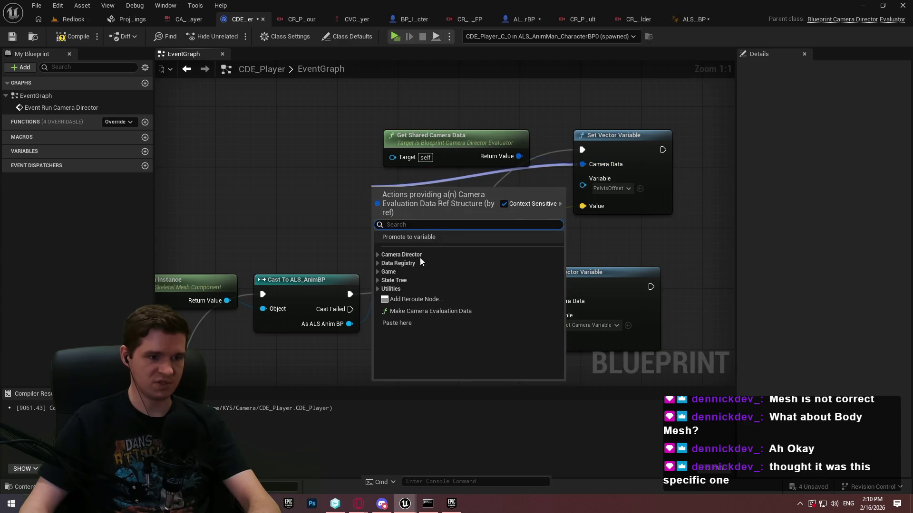
left_click(383, 264)
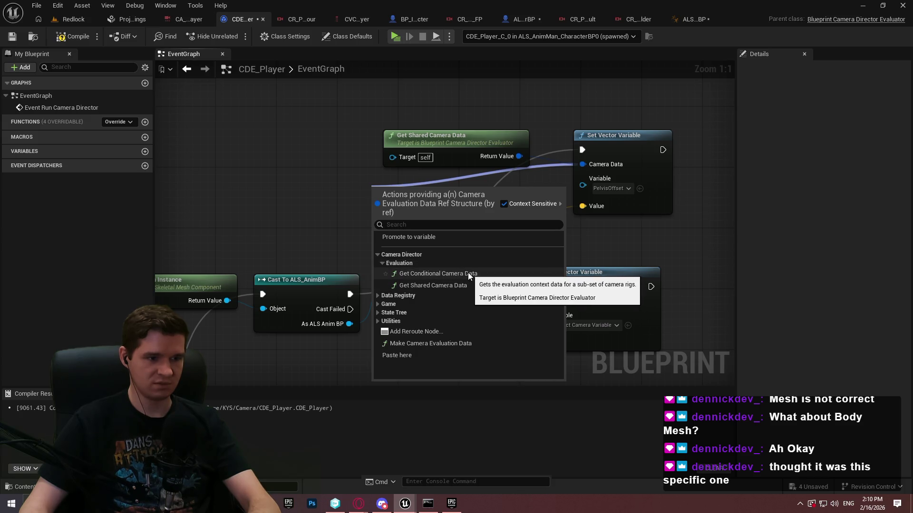
left_click(466, 272)
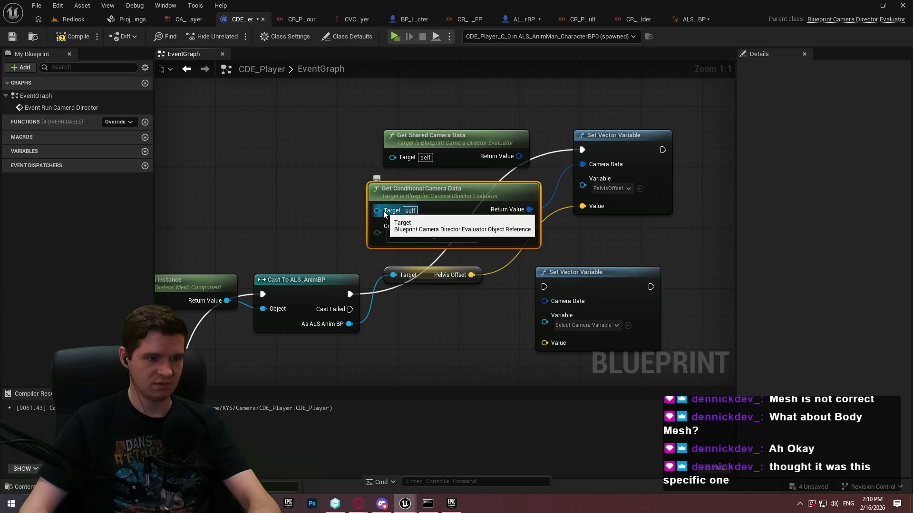
Step: Delete the spare Set Vector Variable and Get Shared Camera Data nodes, keep Active Camera Rig, then play
left_click(540, 285)
key("Delete")
left_click(440, 144)
key("Delete")
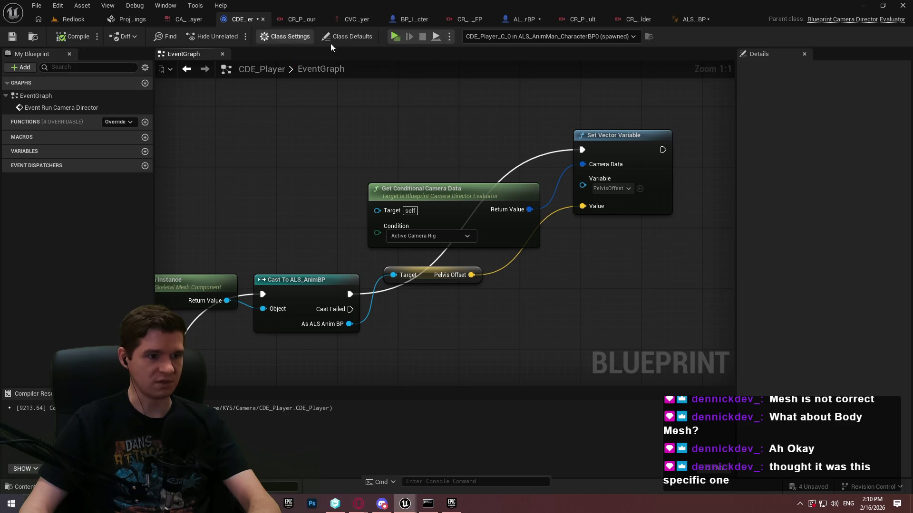
left_click(534, 261)
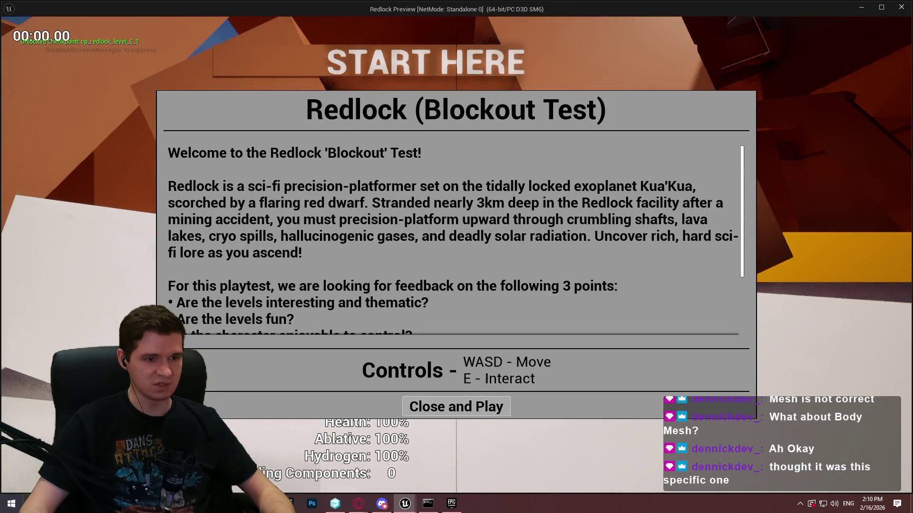
left_click(457, 379)
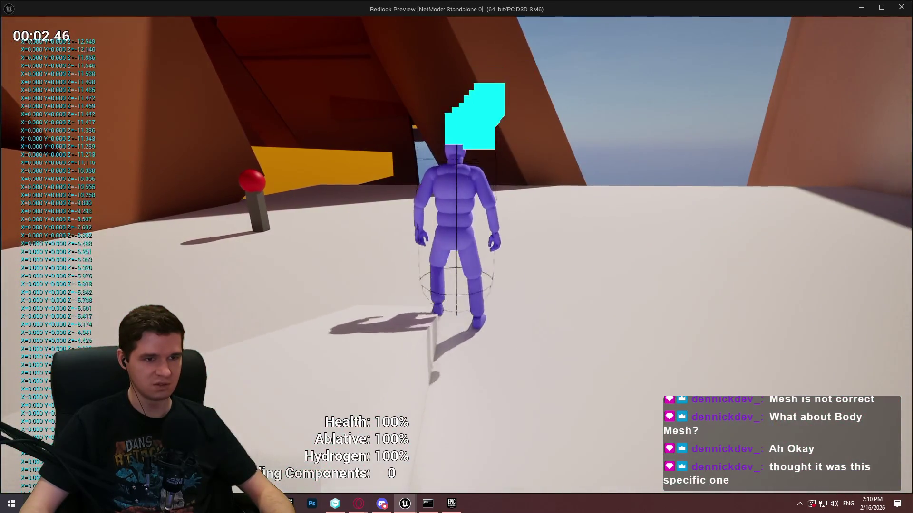
key("w")
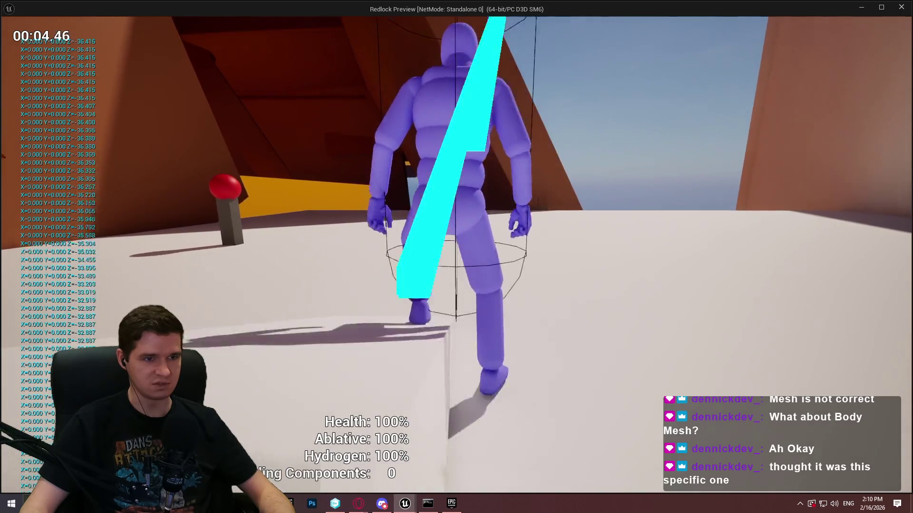
key("w")
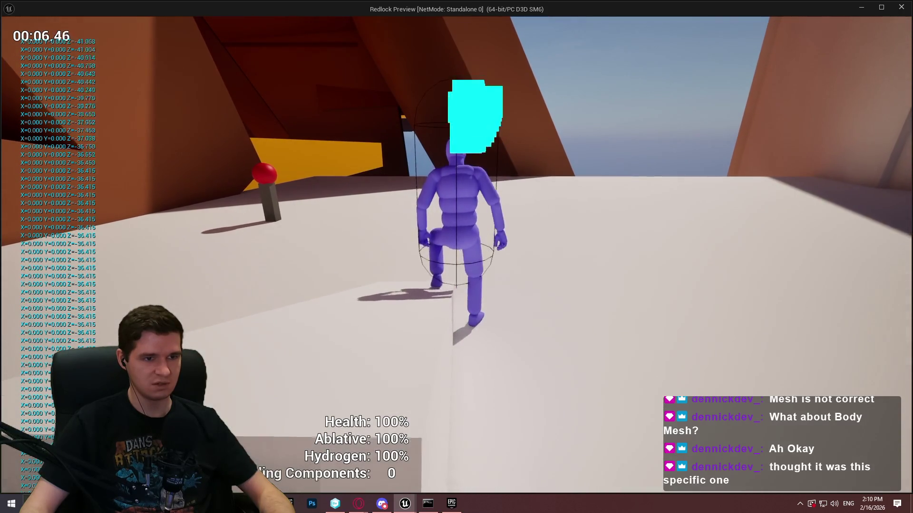
key("w")
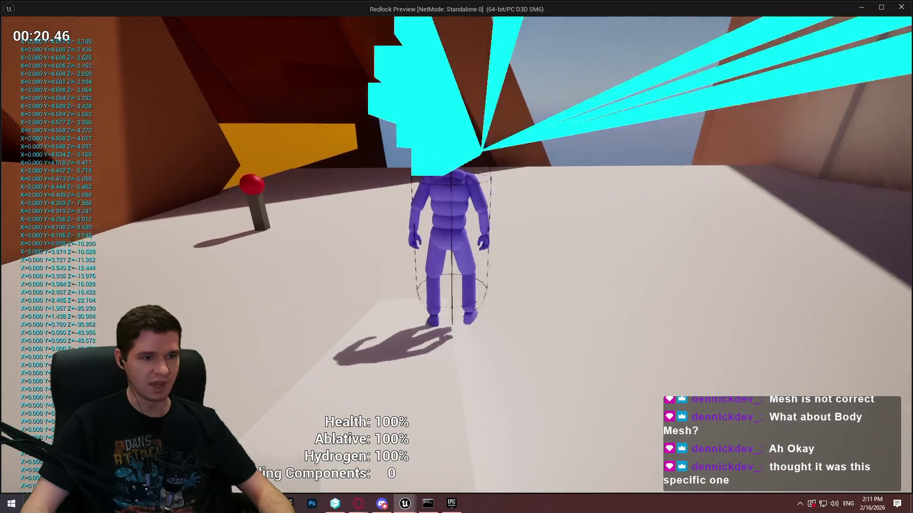
key("w")
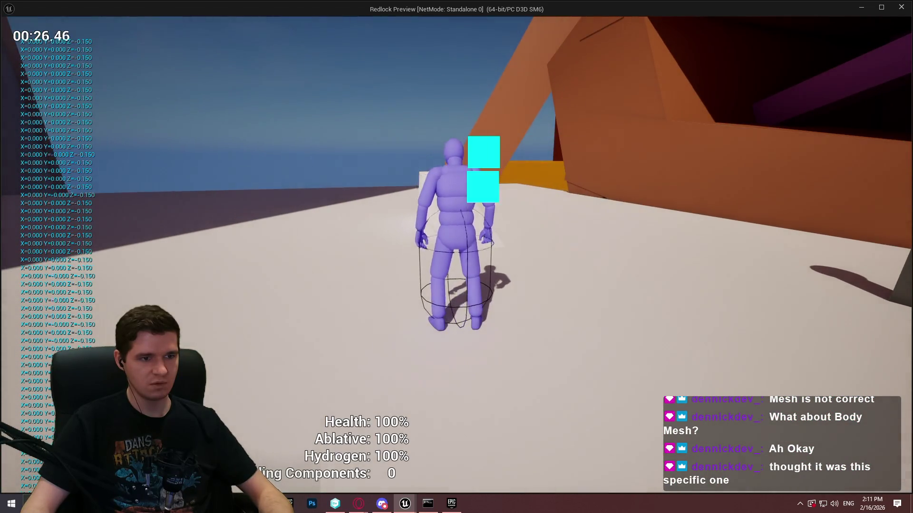
key("c")
key("alt+Tab")
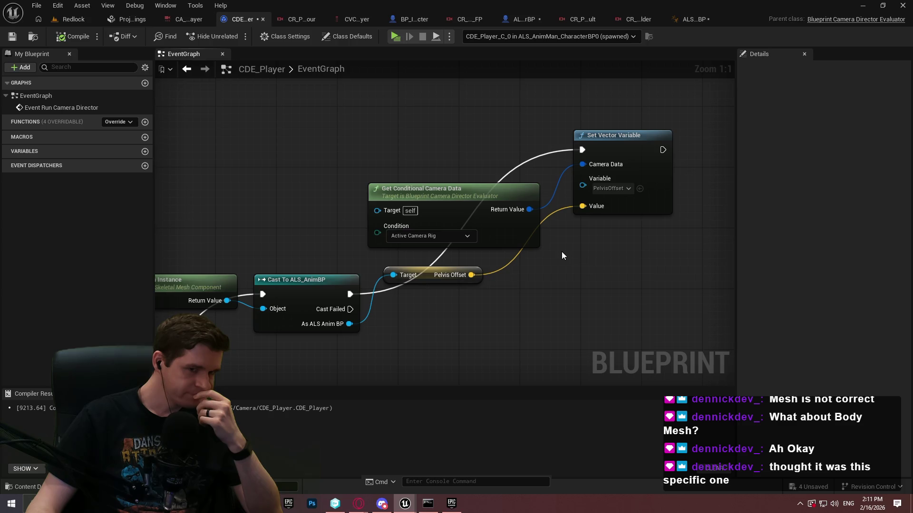
mouse_move(562, 253)
left_mouse_down()
mouse_move(851, 232)
mouse_move(814, 215)
mouse_move(566, 215)
left_mouse_up()
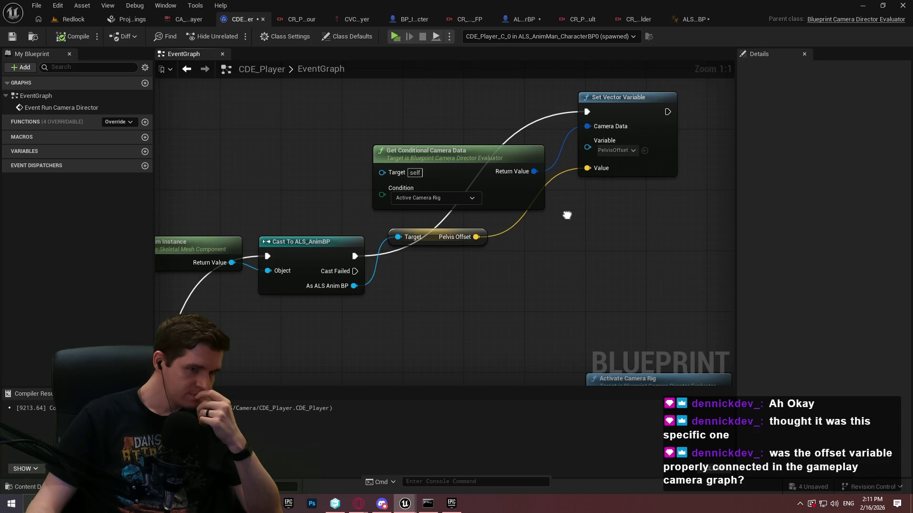
left_click(304, 20)
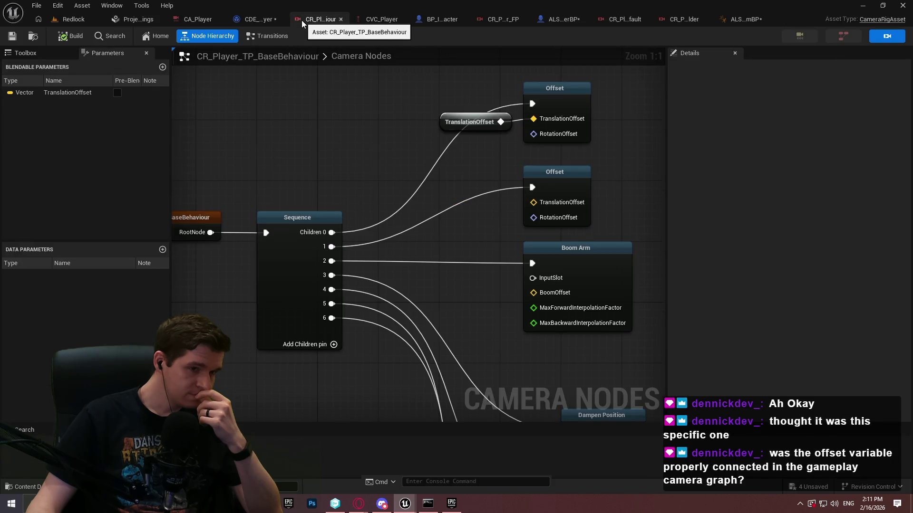
mouse_move(311, 144)
left_mouse_down()
mouse_move(428, 160)
mouse_move(274, 191)
left_mouse_up()
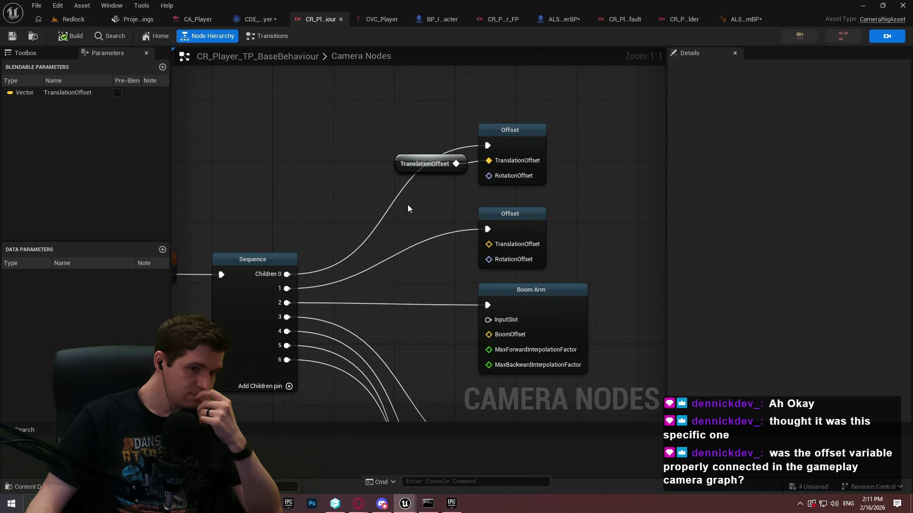
left_click(513, 212)
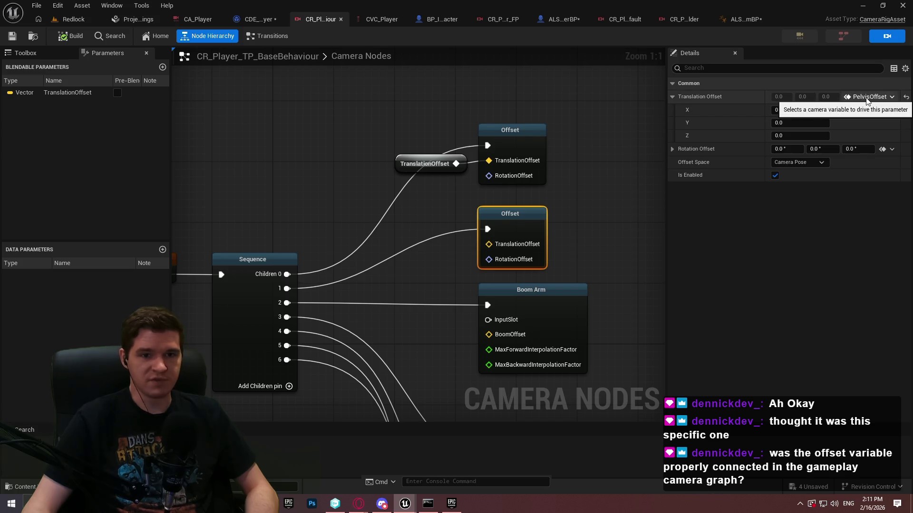
left_click(373, 21)
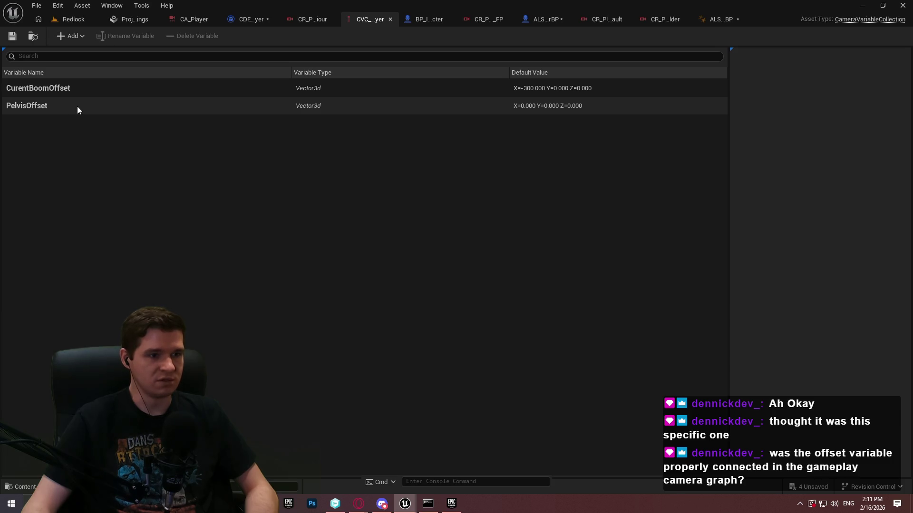
left_click(483, 21)
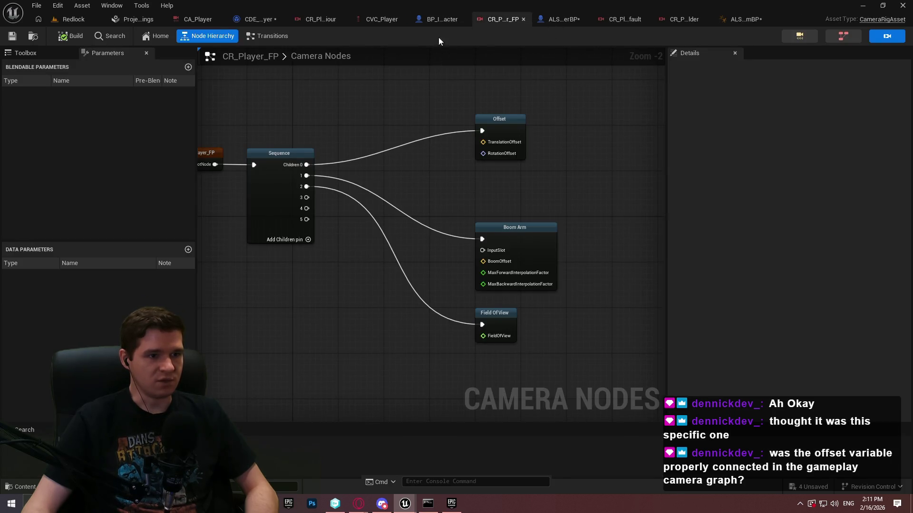
left_click(433, 21)
left_click(266, 21)
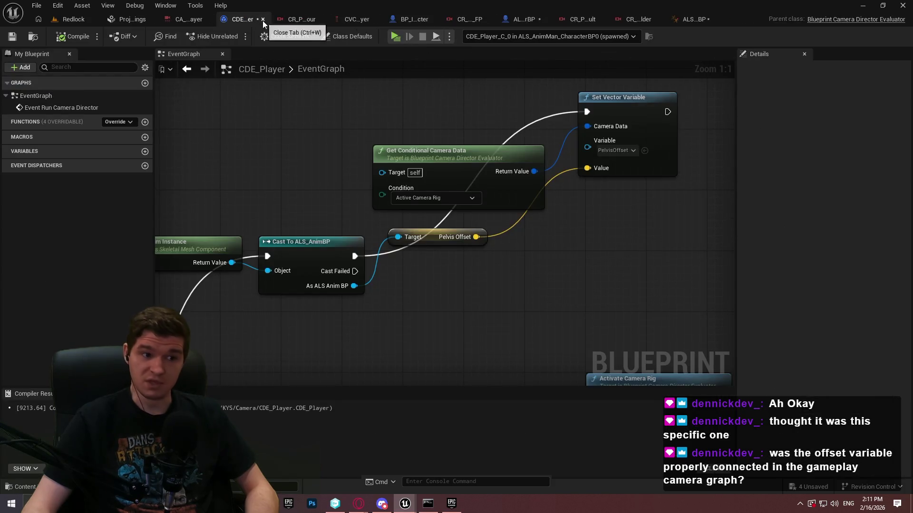
Step: Add a Print String after the cast and feed Pelvis Offset into its In String
scroll(416, 195, "up", 2)
left_click_drag(682, 69, 514, 244)
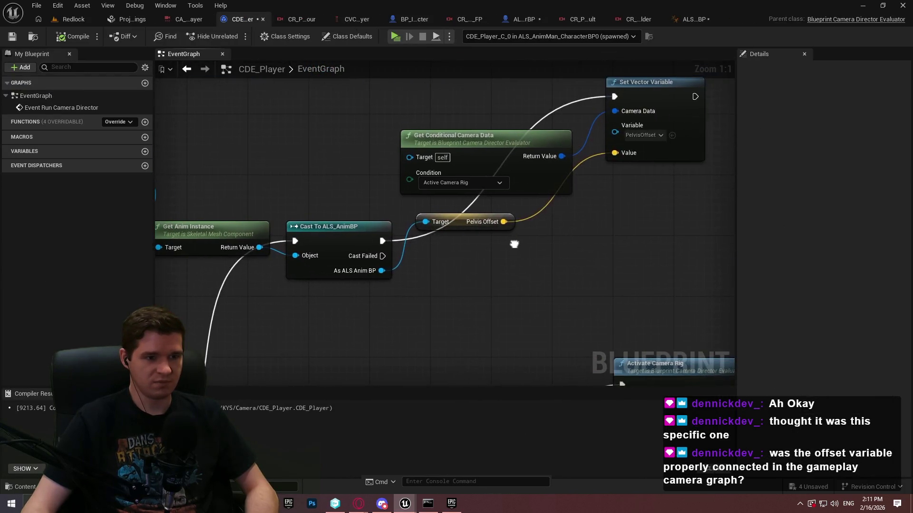
mouse_move(733, 230)
left_mouse_down()
mouse_move(654, 293)
mouse_move(510, 104)
left_mouse_up()
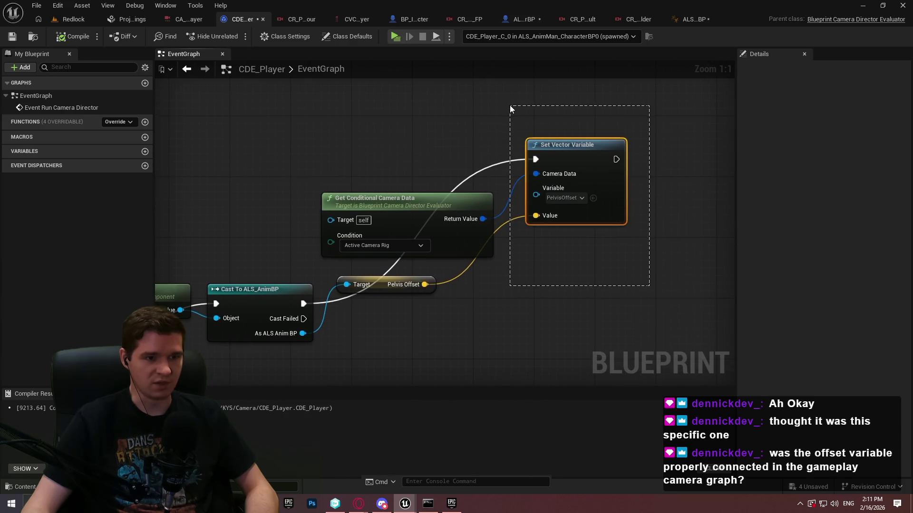
left_click_drag(523, 247, 545, 203)
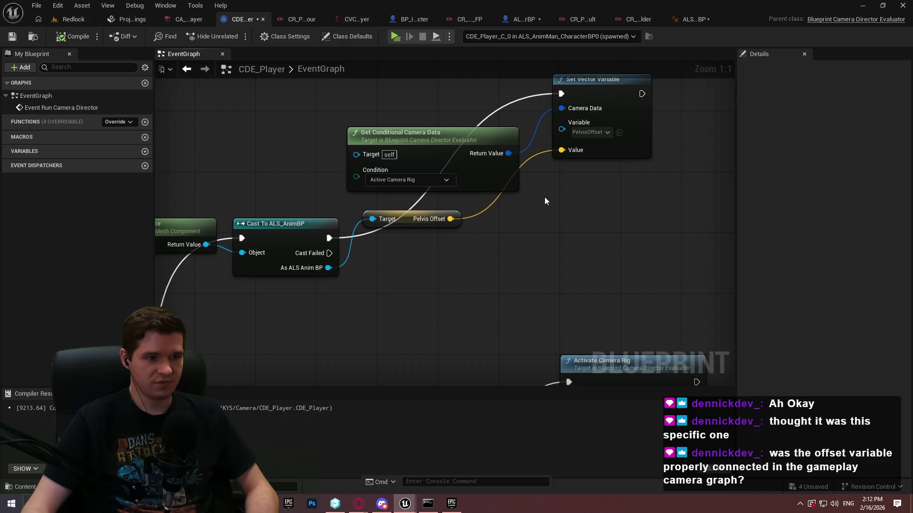
mouse_move(329, 236)
left_mouse_down()
mouse_move(472, 218)
mouse_move(469, 253)
left_mouse_up()
type("prin")
key("Return")
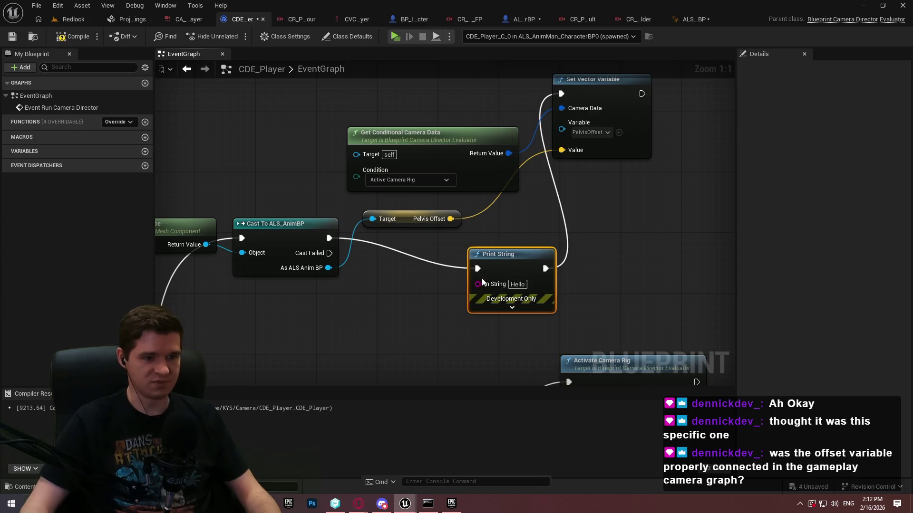
left_click(512, 307)
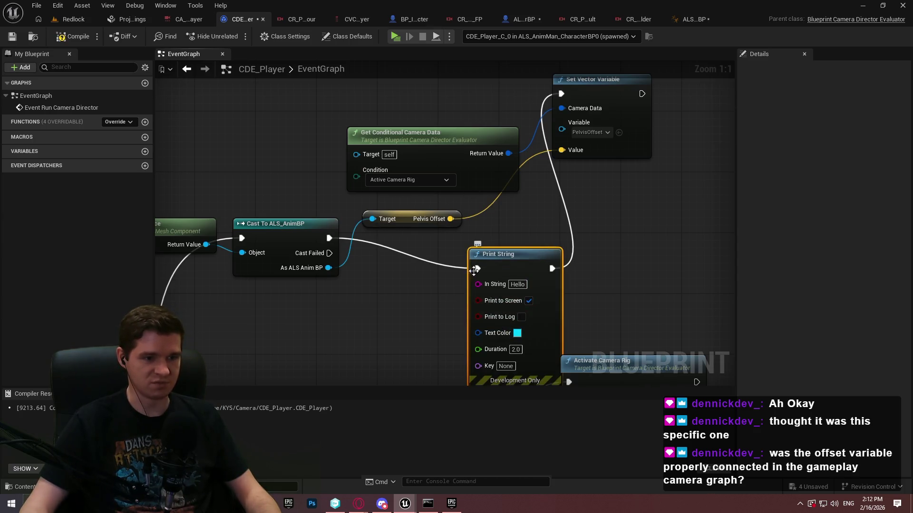
left_click_drag(479, 284, 449, 219)
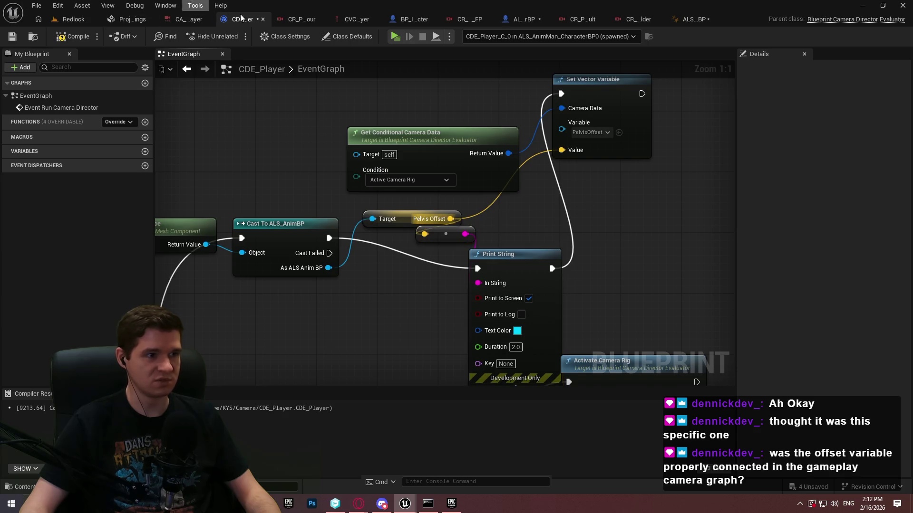
Step: Look over the ALS character blueprint and ALS_AnimBP update graph, then return to the Redlock level
left_click(532, 20)
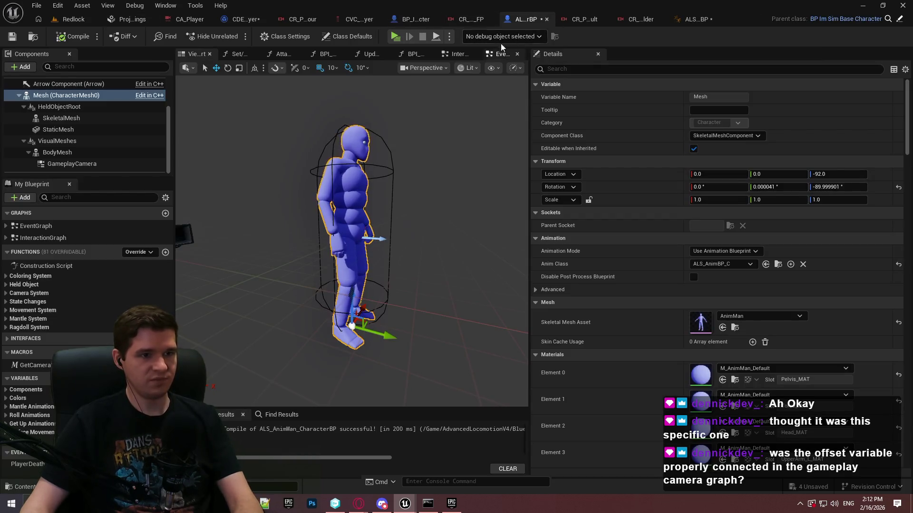
left_click(692, 19)
left_click_drag(348, 177, 306, 178)
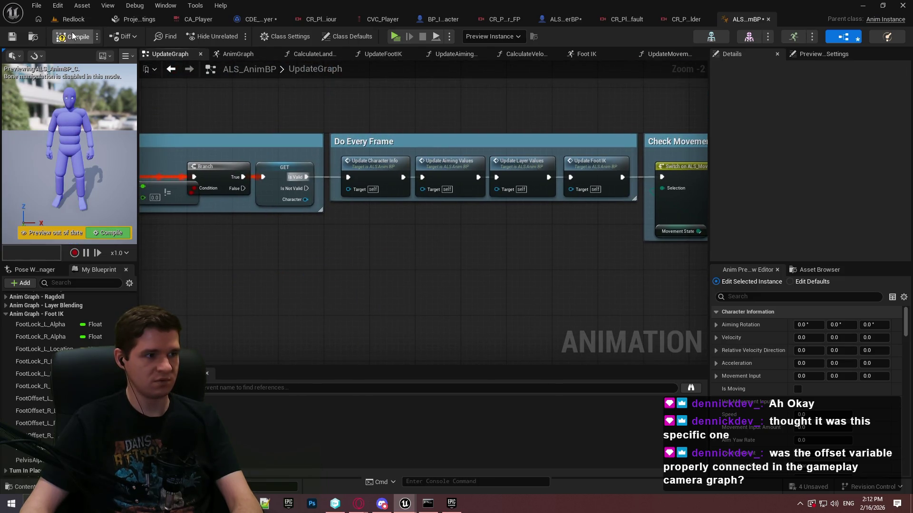
key("ctrl+b")
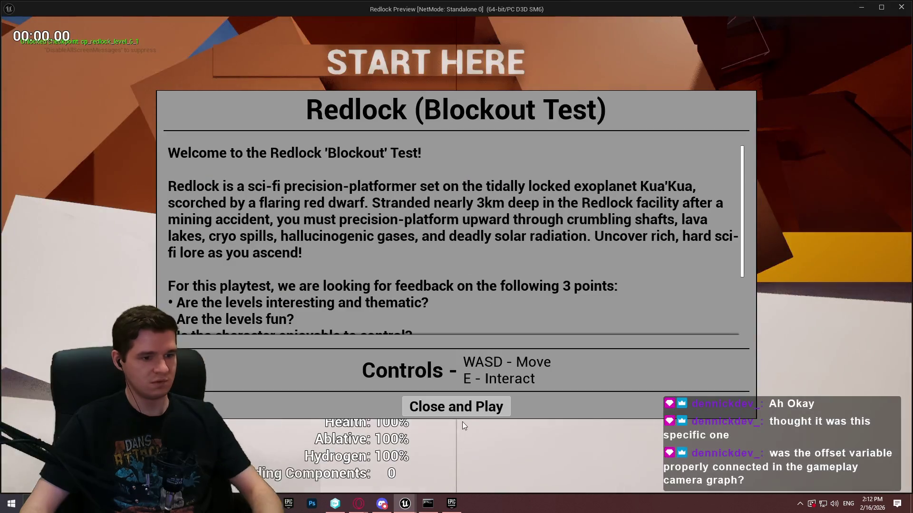
Step: Play Redlock to check the printed offset, stop, and view the ALS character blueprint's Mesh
left_click(459, 406)
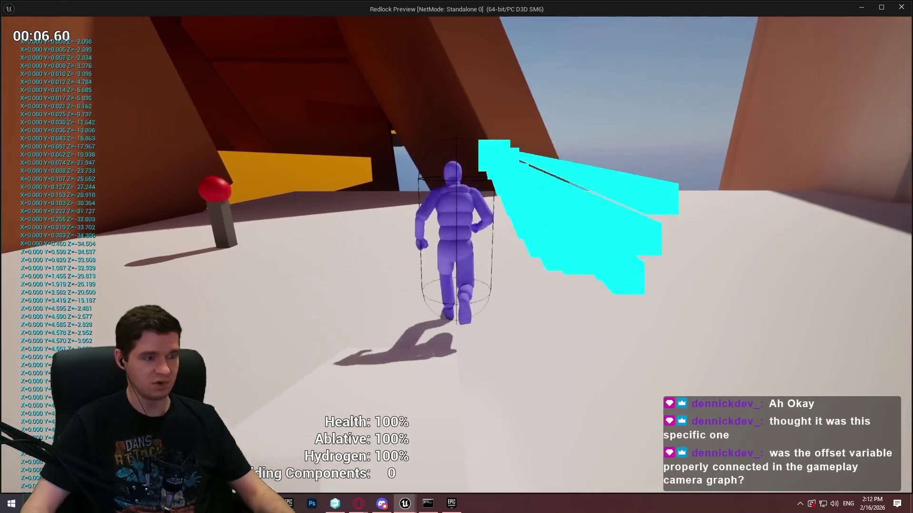
key("Escape")
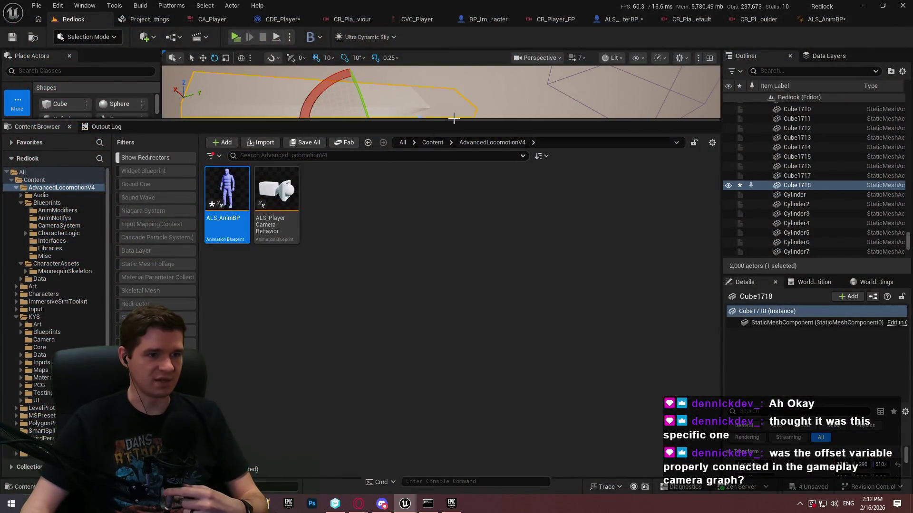
left_click_drag(452, 120, 454, 261)
left_click(461, 378)
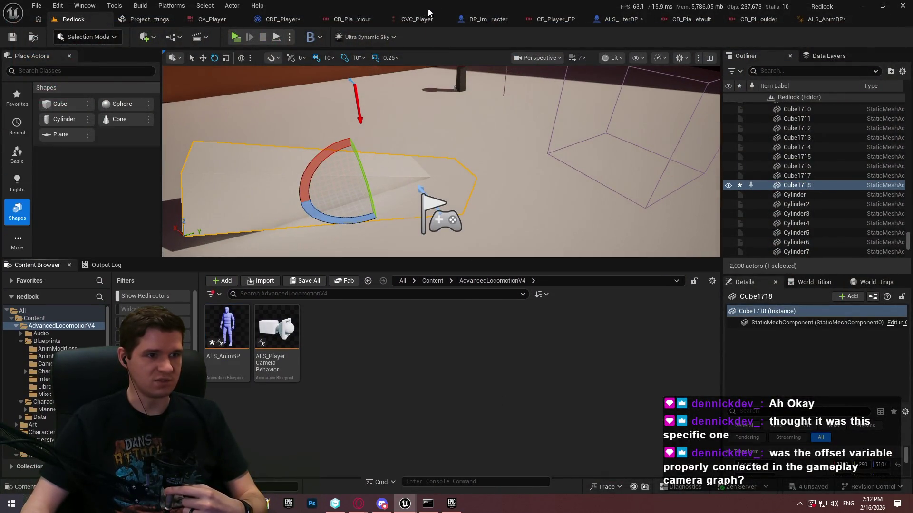
left_click(595, 19)
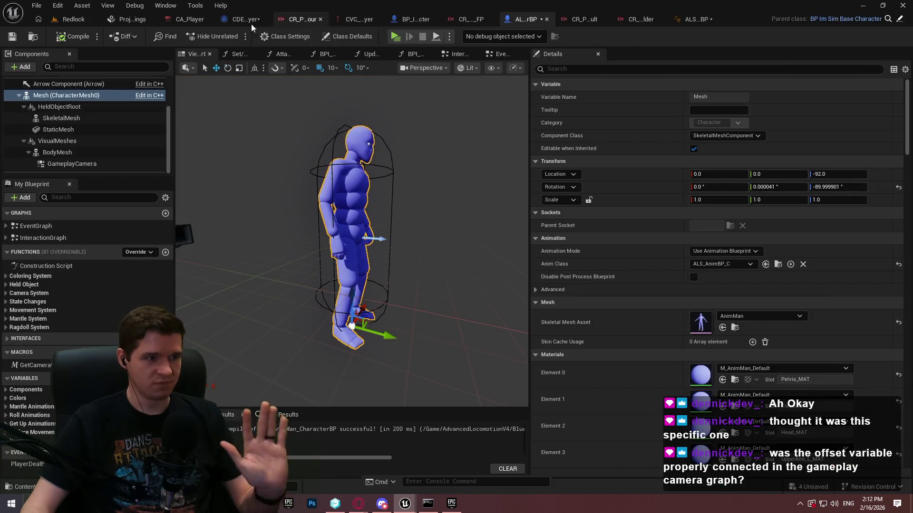
Step: In CDE_Player, add a Get Vector Variable node reading CVC_Player PelvisOffset
left_click(239, 23)
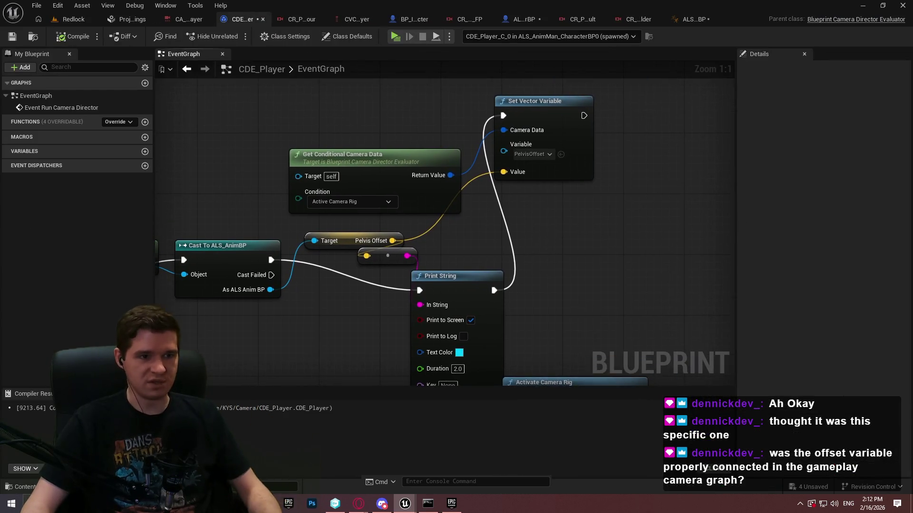
left_click_drag(451, 177, 482, 203)
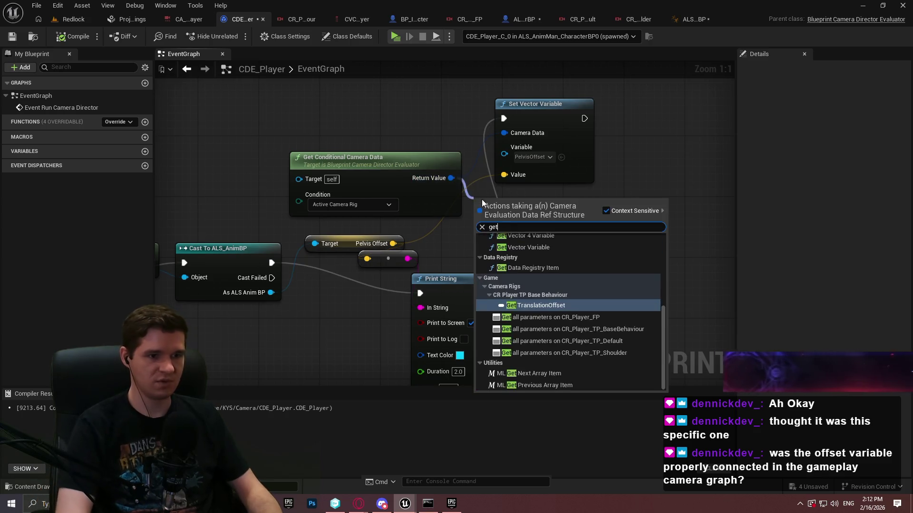
type("get vect")
key("Return")
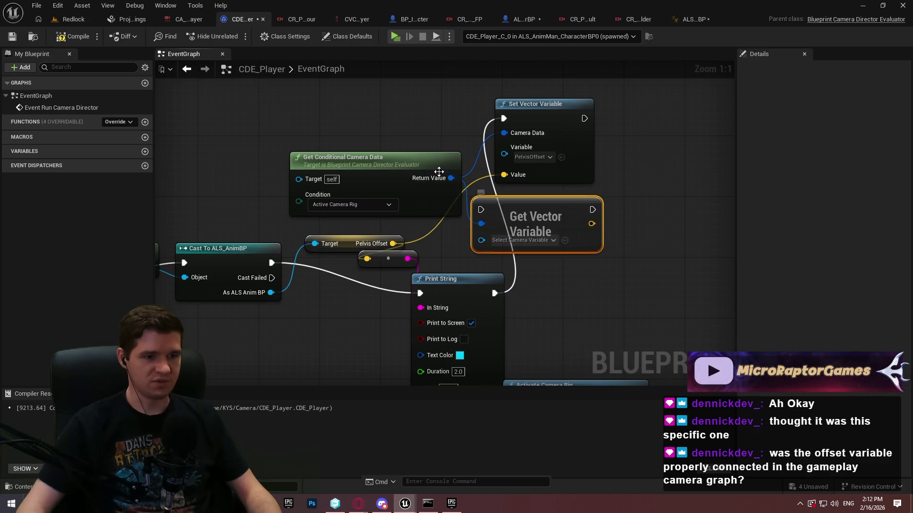
left_click(528, 240)
left_click(548, 286)
left_click(523, 360)
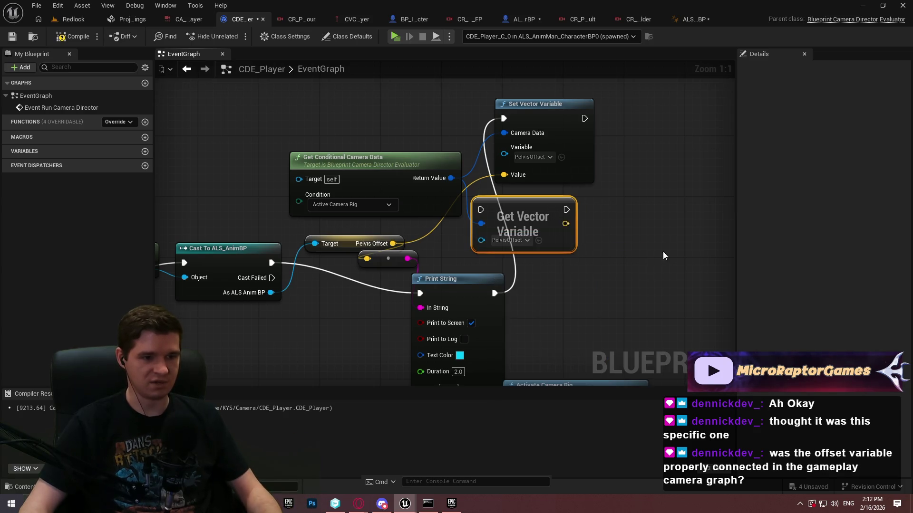
Step: Chain the read after the PelvisOffset setter, print its value, then compile and test-play
left_click_drag(481, 209, 583, 118)
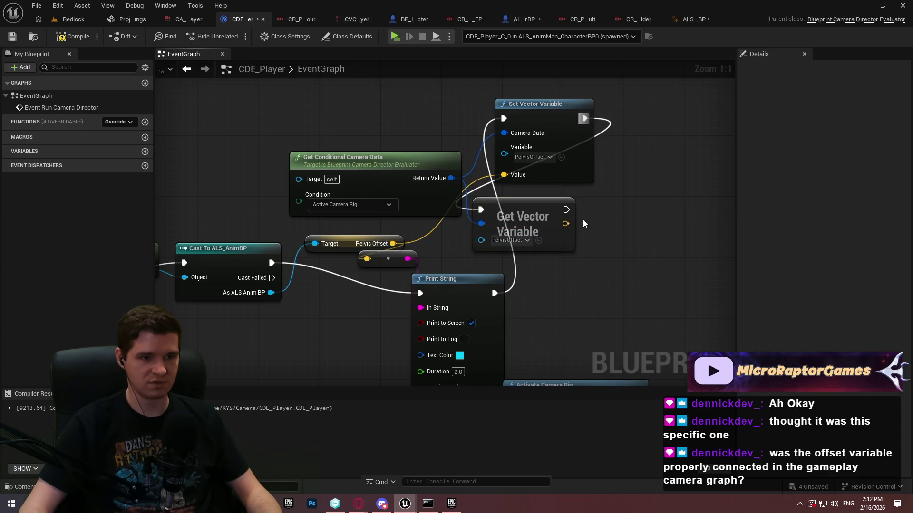
left_click_drag(564, 223, 366, 259)
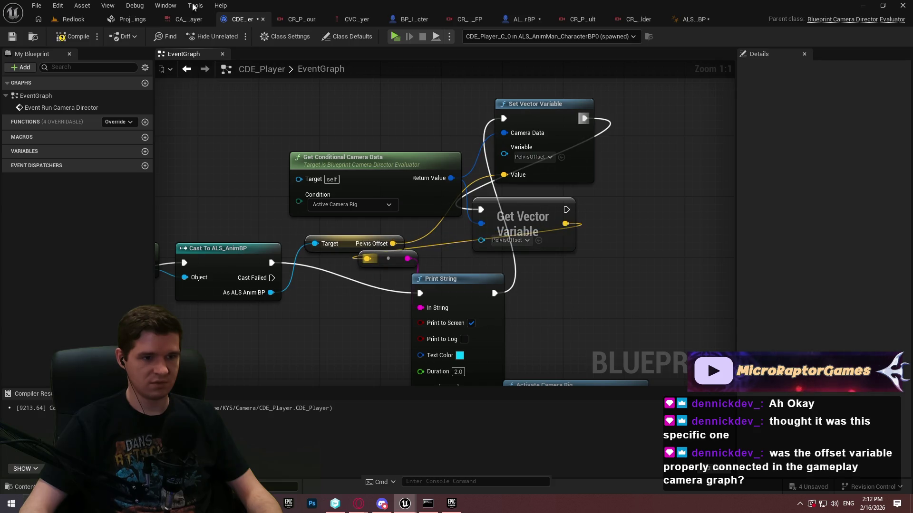
left_click(397, 36)
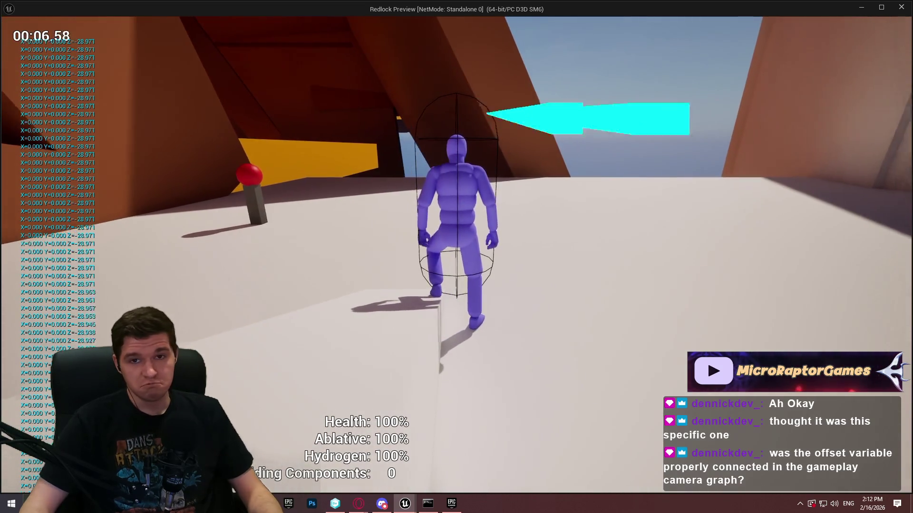
key("Escape")
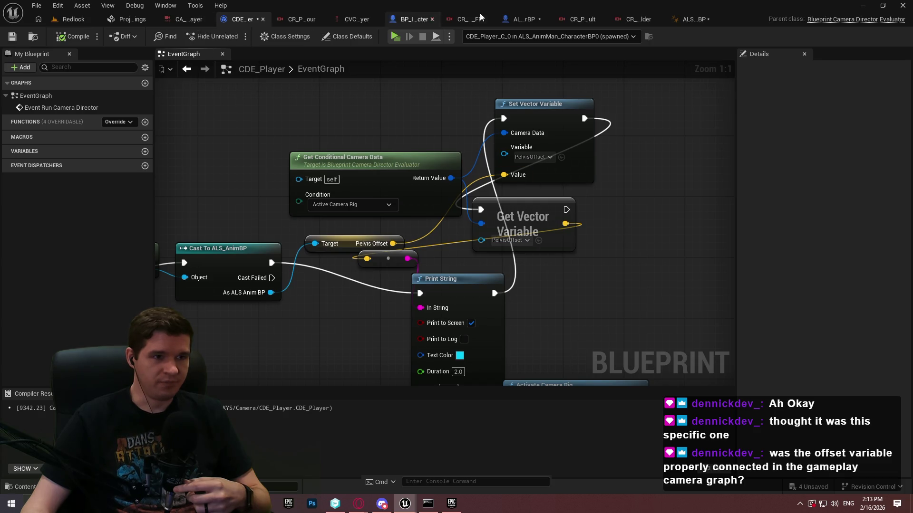
Step: In CR_Player_TP_BaseBehaviour, check that the lower Offset node is bound to PelvisOffset
left_click(278, 19)
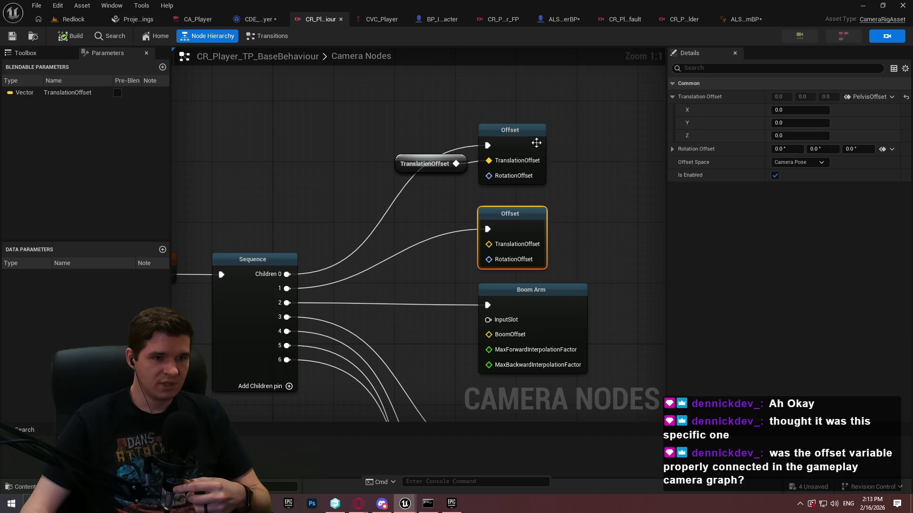
left_click(534, 143)
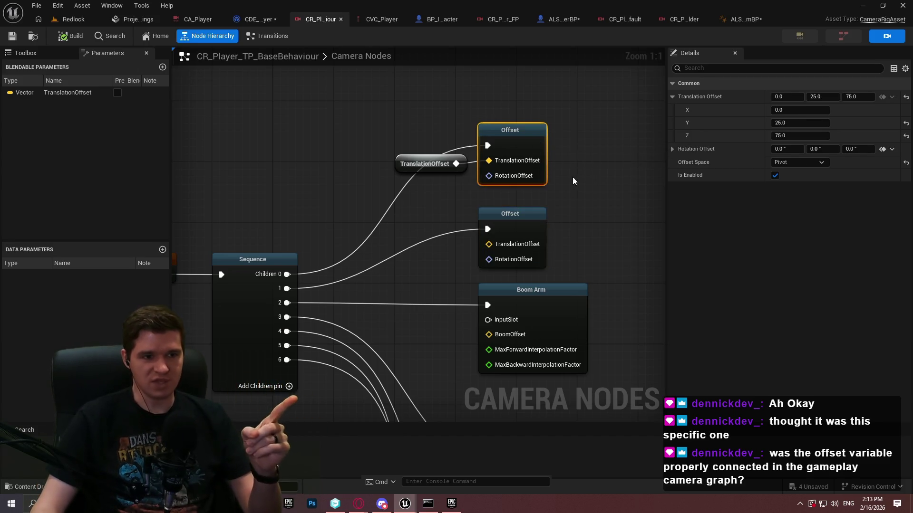
left_click(547, 202)
left_click(491, 230)
left_click(565, 207)
left_click(516, 223)
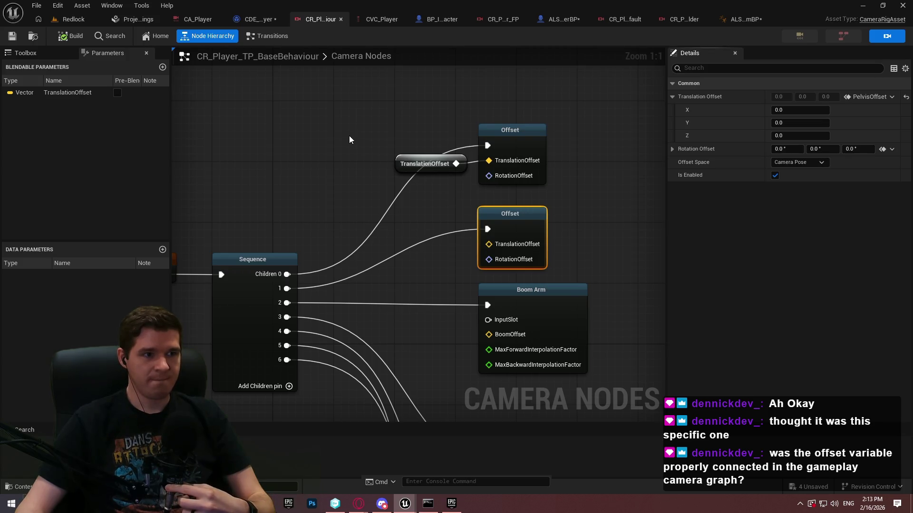
Step: Start a fresh standalone play session of the Redlock level
left_click(94, 24)
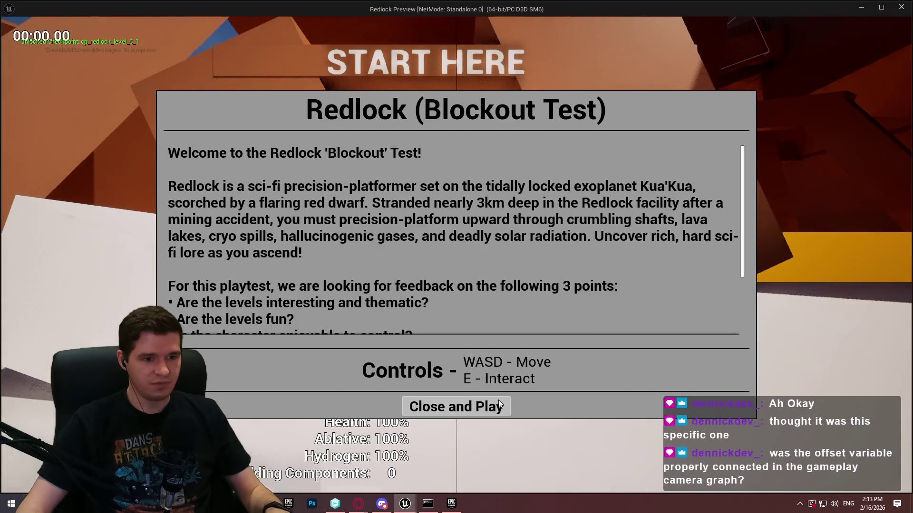
left_click(499, 400)
key("w")
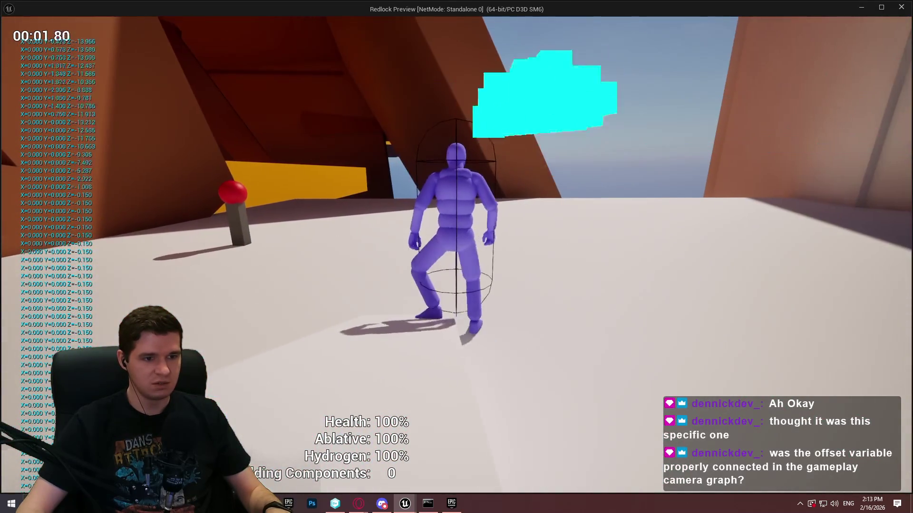
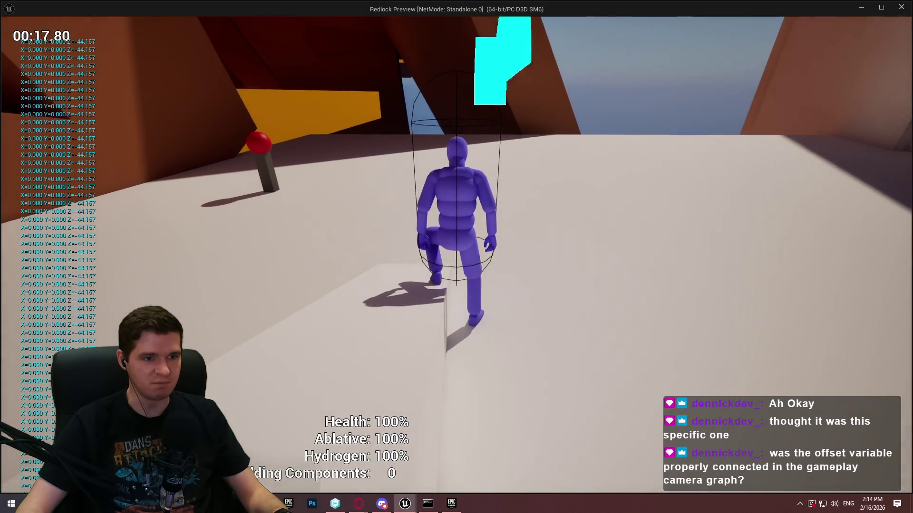
Step: Stop the play session and switch to the CDE_Player camera director graph
key("Escape")
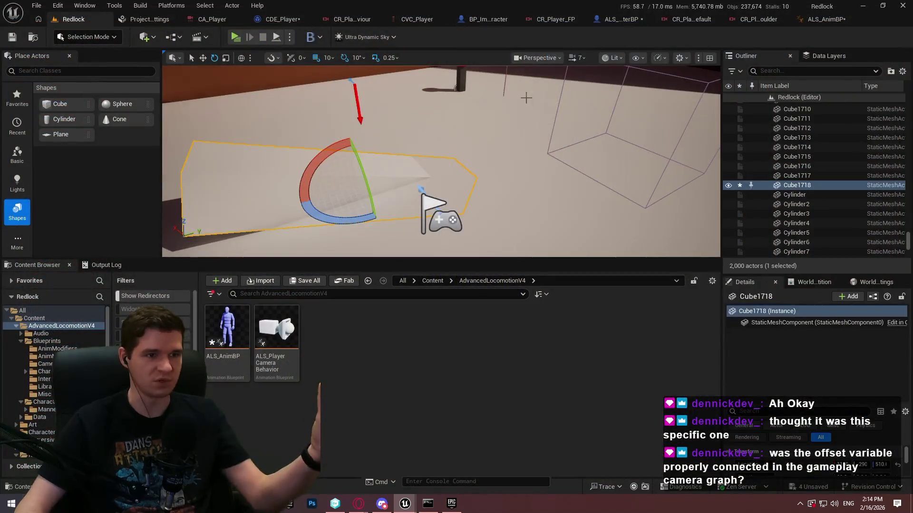
left_click(622, 22)
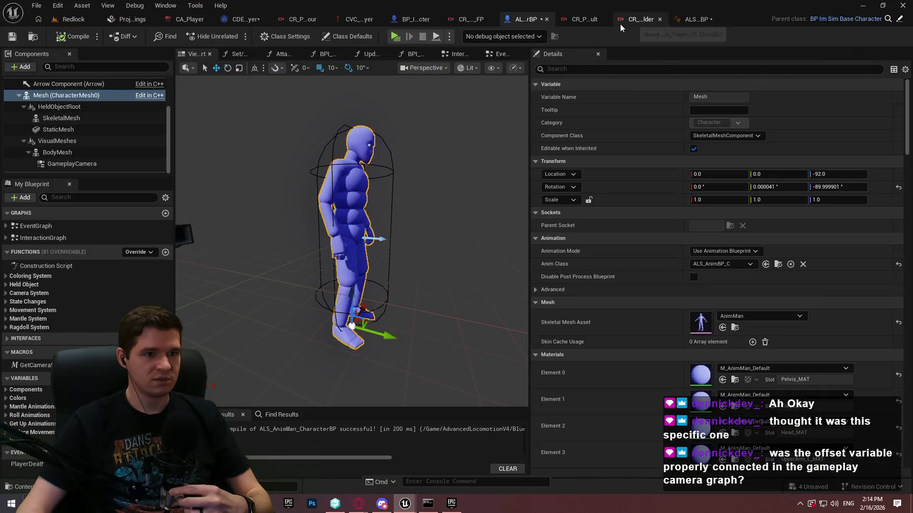
left_click(241, 21)
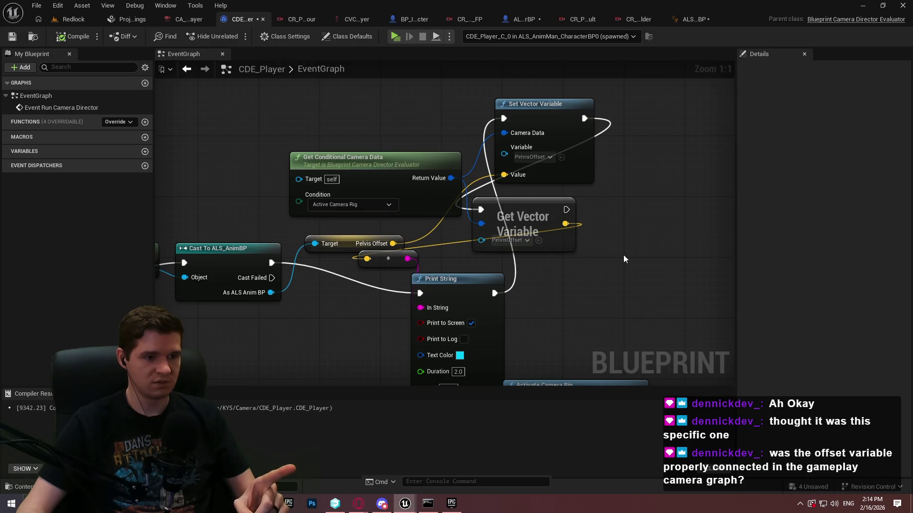
Step: Select the Get Conditional Camera Data and Get Vector Variable nodes and start wiring them into Draw Debug Line
mouse_move(622, 263)
left_mouse_down()
mouse_move(519, 212)
mouse_move(440, 204)
left_mouse_up()
scroll(524, 189, "down", 4)
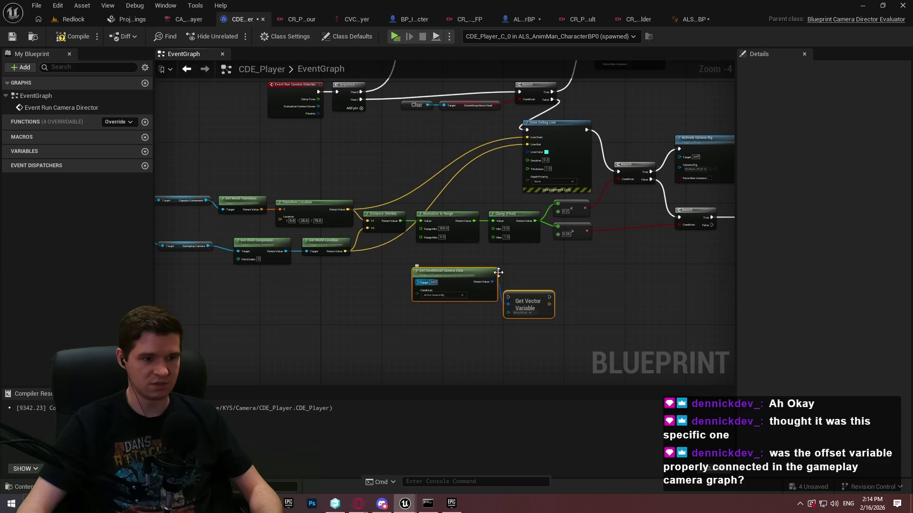
mouse_move(510, 298)
left_mouse_down()
mouse_move(530, 126)
mouse_move(547, 98)
mouse_move(559, 106)
mouse_move(509, 298)
mouse_move(545, 153)
left_mouse_up()
Step: Connect Get Vector Variable's execution to Draw Debug Line and move the offset nodes up beside it
left_click(536, 108)
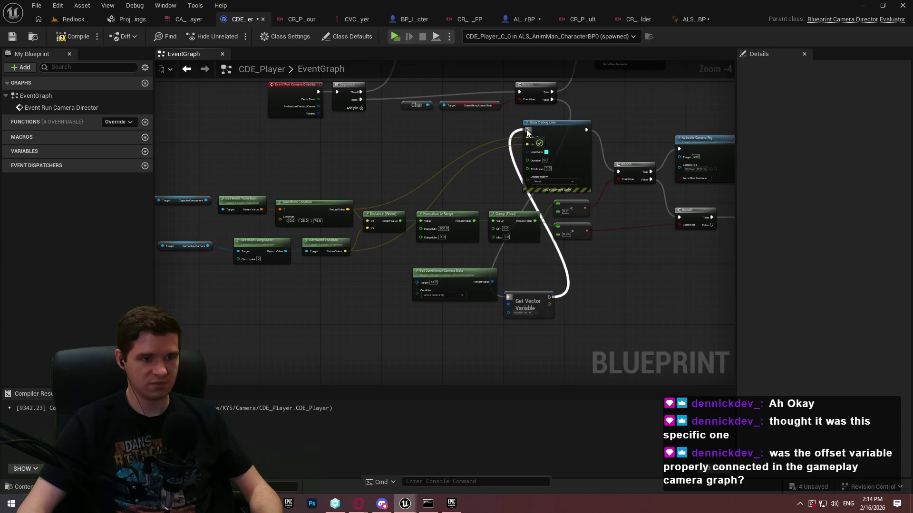
left_click_drag(535, 301, 335, 138)
scroll(330, 178, "up", 2)
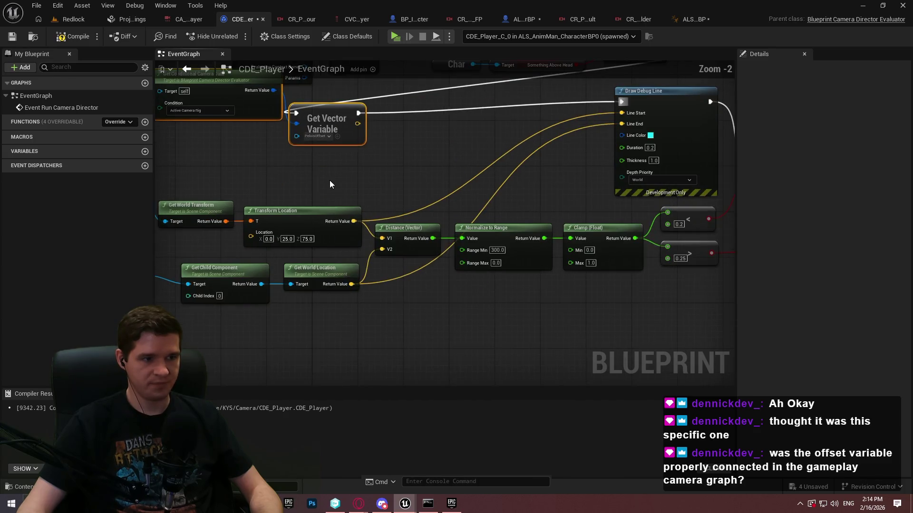
Step: Feed Transform Location plus PelvisOffset through a vector + node into Line Start, then Play
mouse_move(353, 222)
left_mouse_down()
mouse_move(409, 120)
mouse_move(373, 214)
left_mouse_up()
type("+")
left_click(426, 171)
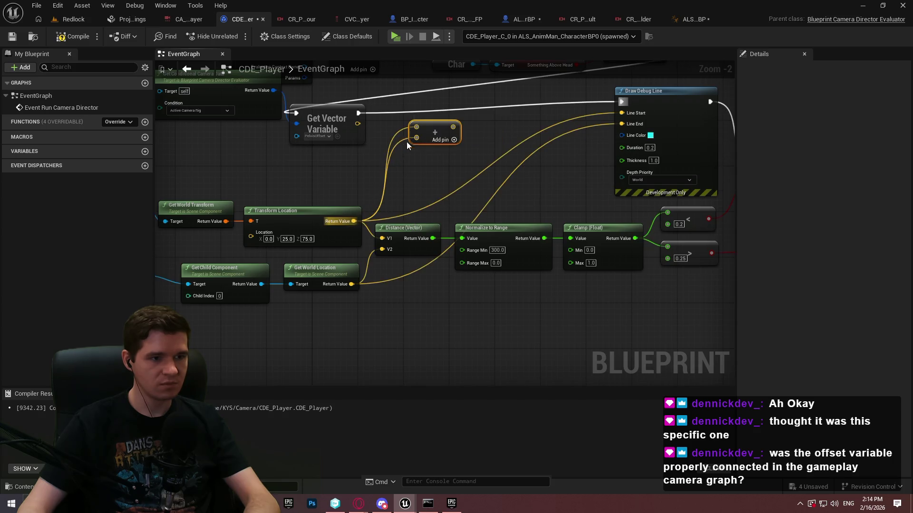
left_click_drag(416, 127, 353, 222)
key("Escape")
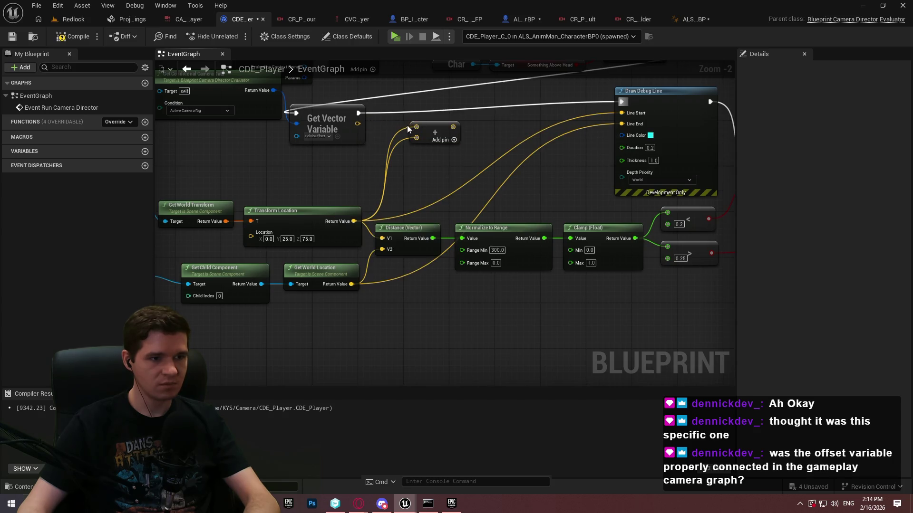
left_click_drag(415, 126, 356, 123)
left_click_drag(451, 127, 631, 113)
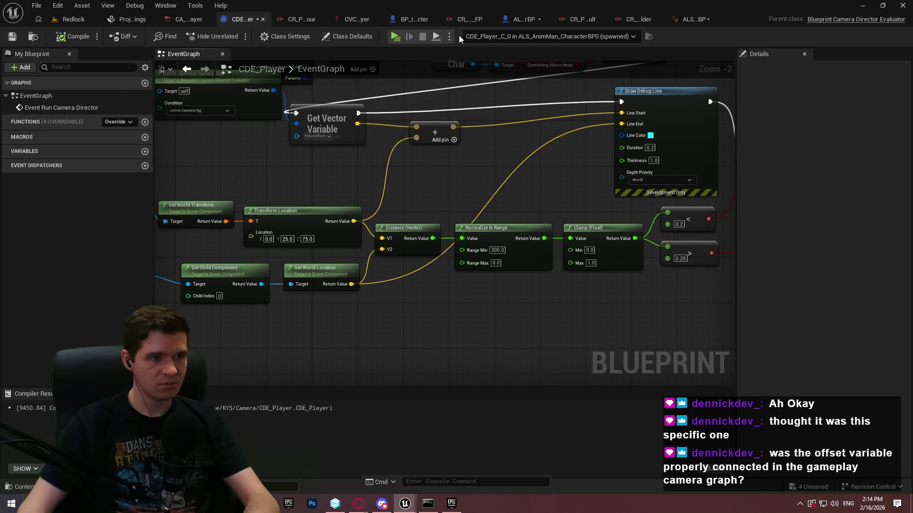
left_click(394, 36)
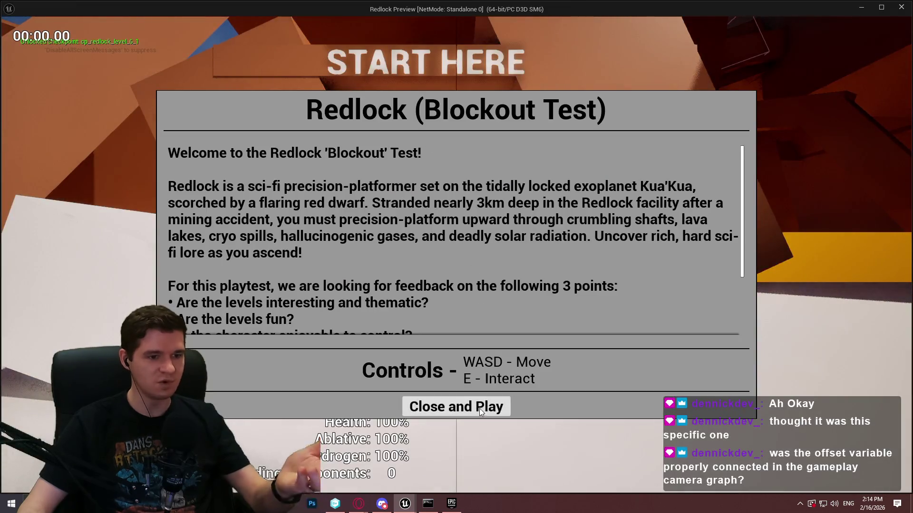
Step: Walk the character forward to watch the PelvisOffset debug line, then stop the session
left_click(457, 406)
key("w")
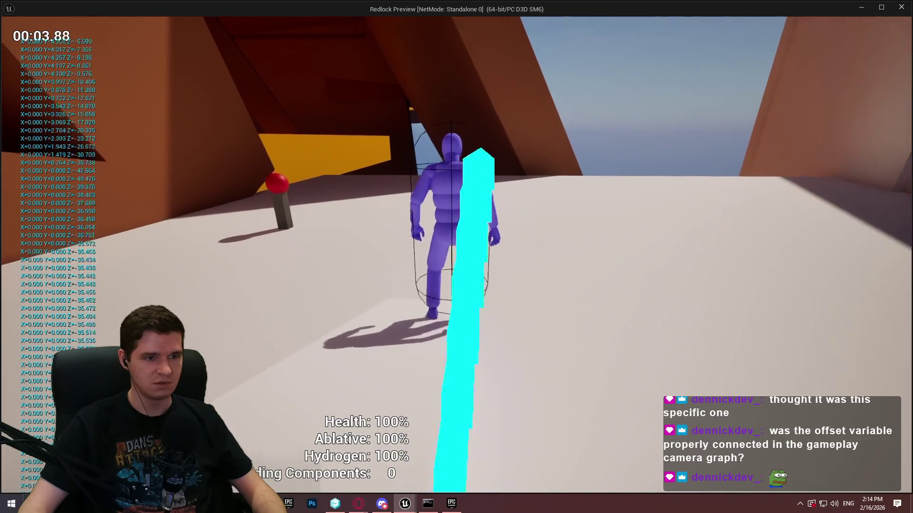
key("w")
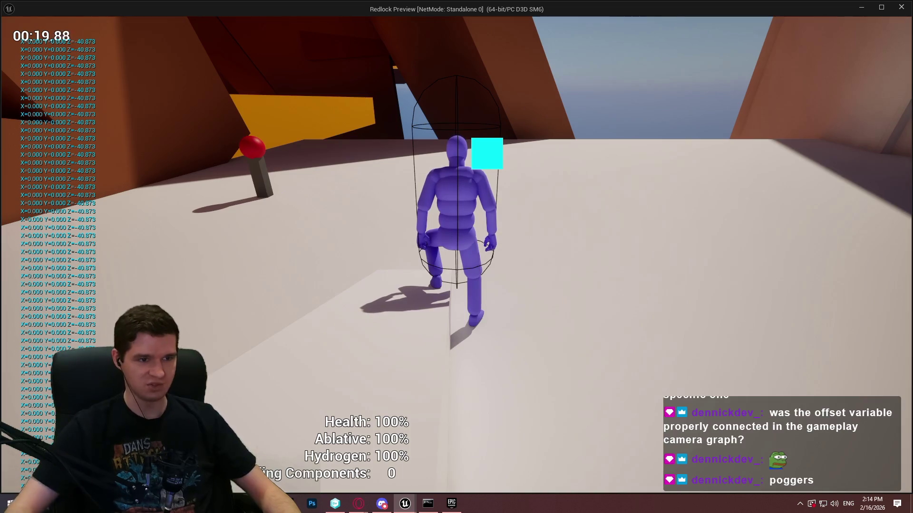
key("Escape")
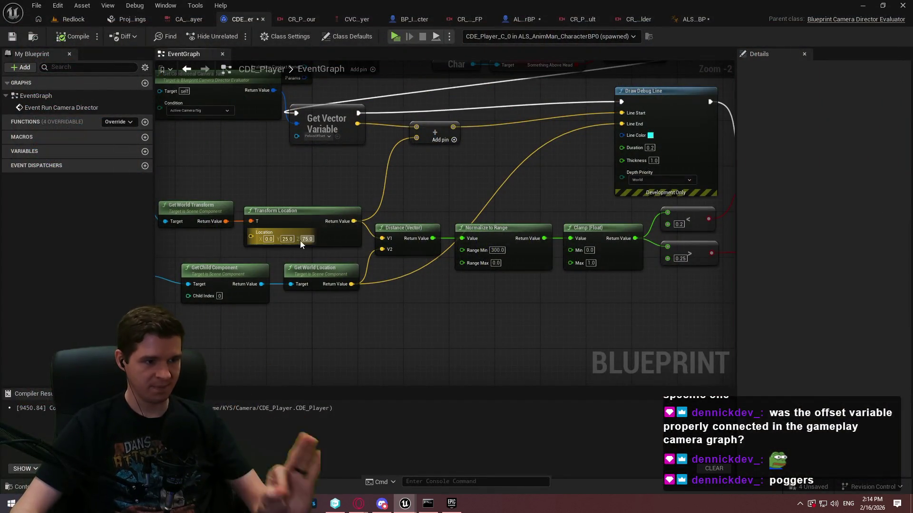
Step: Set Transform Location's Location Y to 0.0 and test it in a Redlock play session
left_click(287, 238)
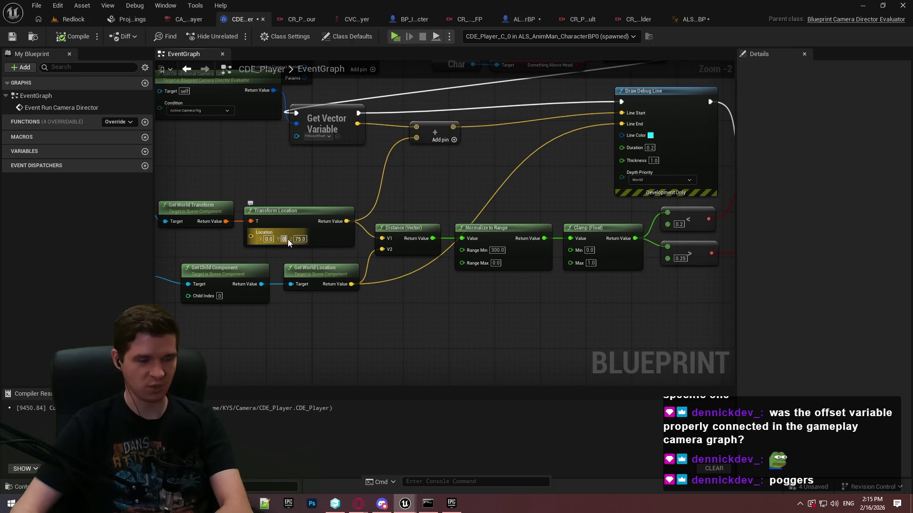
left_click(74, 19)
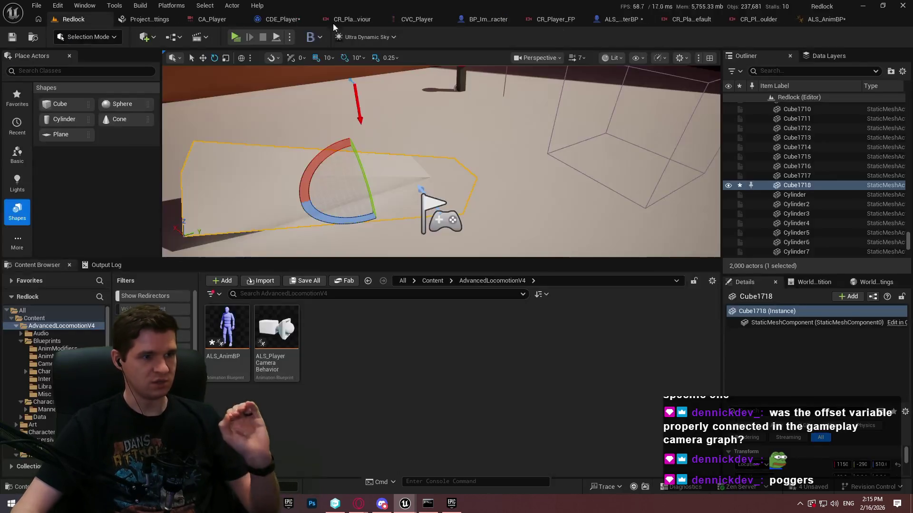
left_click(236, 38)
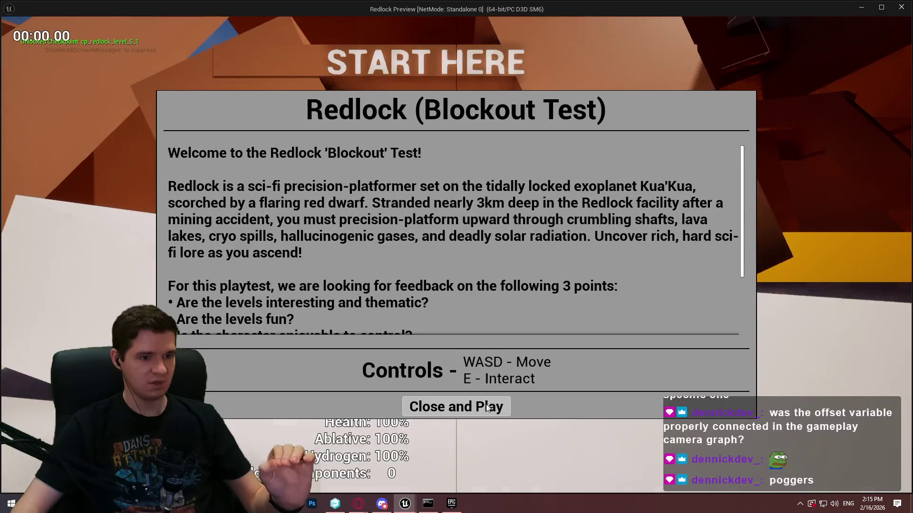
left_click(456, 406)
key("w")
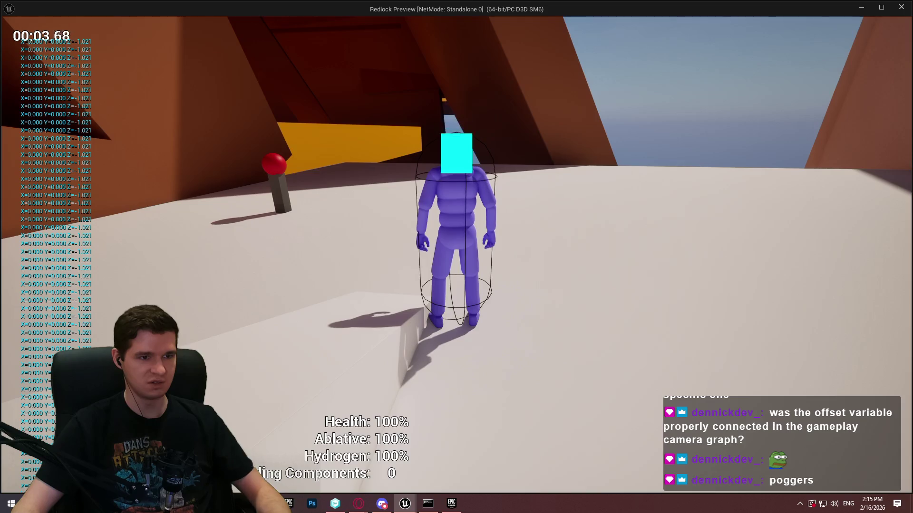
key("Escape")
Step: Return to the CDE_Player graph and run another play session to retest the debug line
left_click(281, 19)
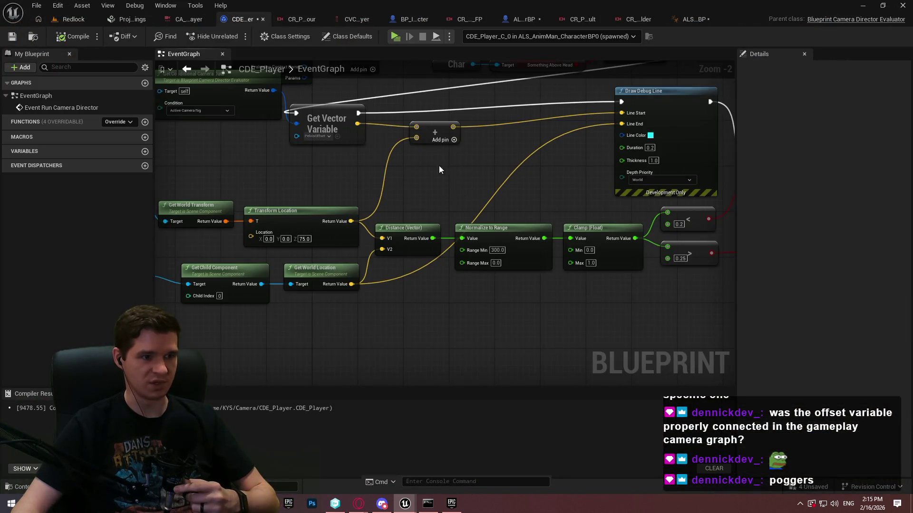
scroll(587, 215, "up", 2)
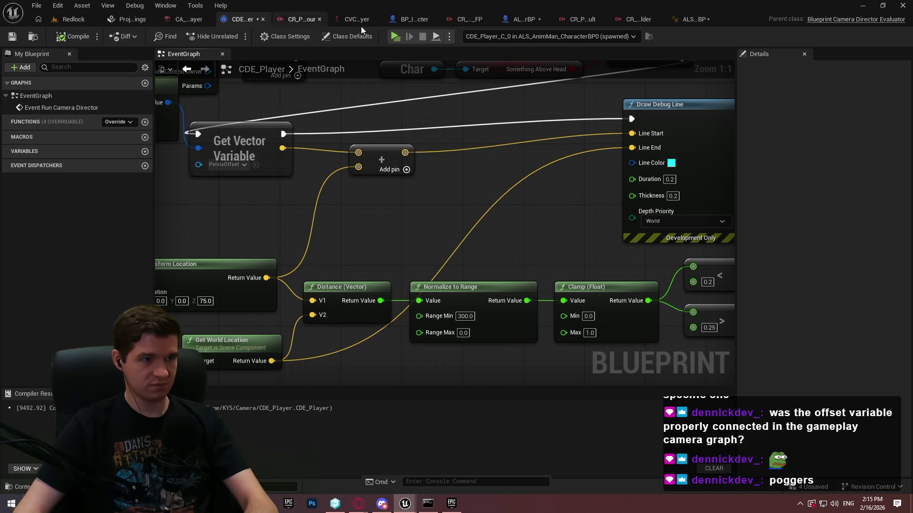
left_click(395, 37)
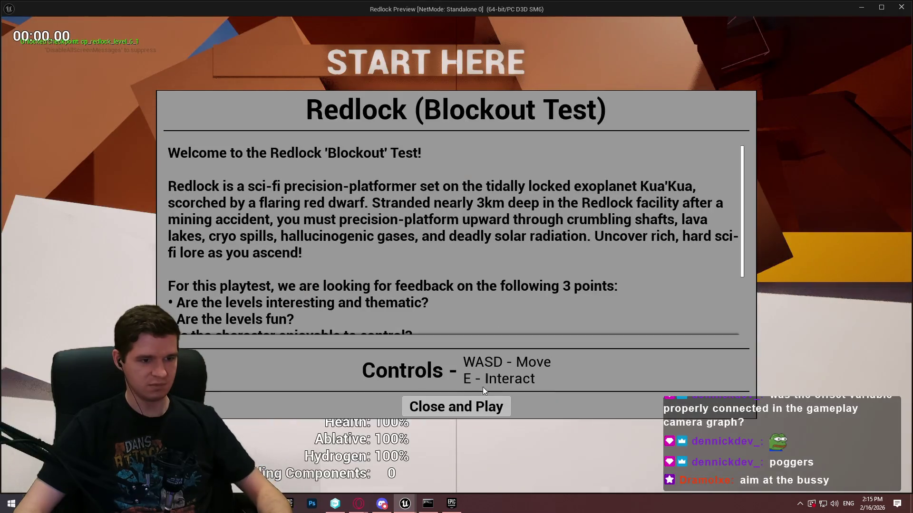
left_click(459, 406)
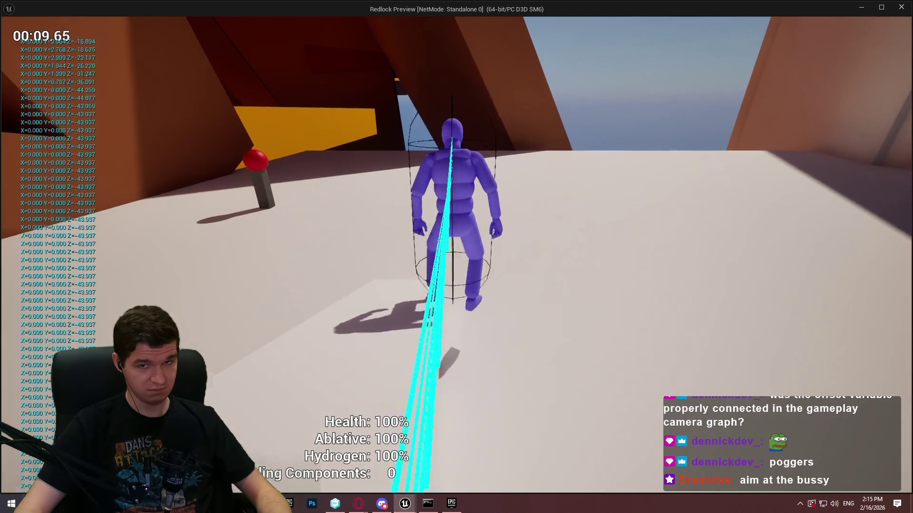
key("alt+Tab")
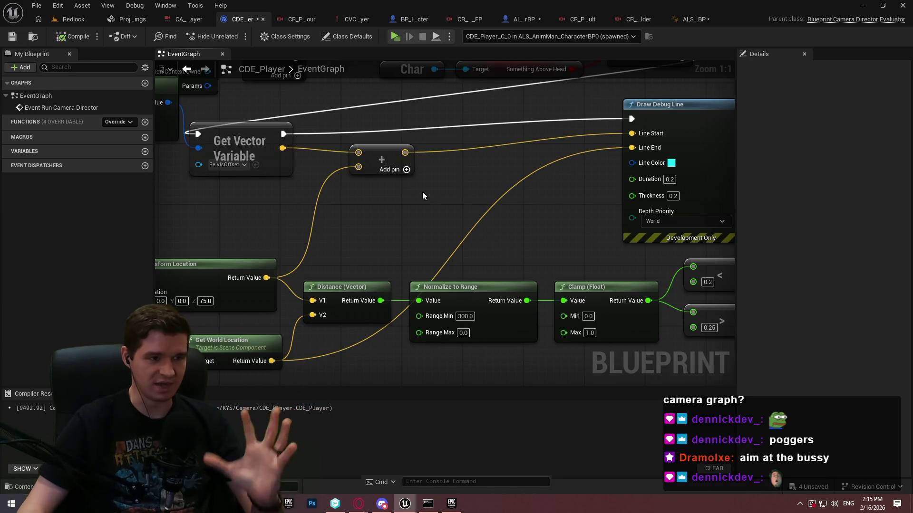
Step: Move Get Conditional Camera Data, Get Vector Variable and the vector add node to the right
scroll(370, 256, "down", 2)
mouse_move(430, 315)
left_mouse_down()
mouse_move(456, 247)
mouse_move(442, 230)
mouse_move(405, 235)
left_mouse_up()
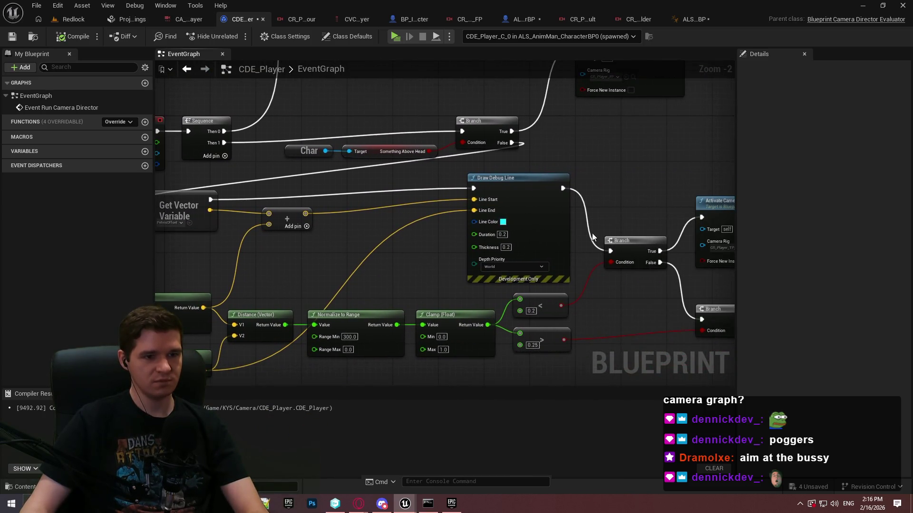
left_click_drag(175, 265, 377, 226)
scroll(472, 179, "up", 2)
mouse_move(225, 93)
left_mouse_down()
mouse_move(256, 120)
mouse_move(349, 146)
mouse_move(347, 215)
left_mouse_up()
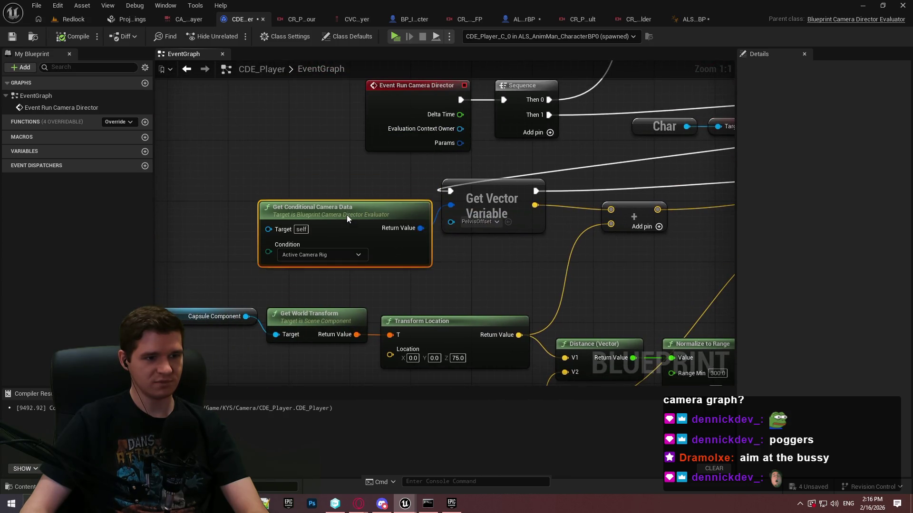
mouse_move(552, 250)
left_mouse_down()
mouse_move(389, 255)
mouse_move(305, 232)
left_mouse_up()
left_click_drag(489, 261, 250, 200)
mouse_move(177, 197)
left_mouse_down()
mouse_move(408, 212)
mouse_move(338, 233)
mouse_move(278, 218)
mouse_move(284, 227)
mouse_move(274, 215)
left_mouse_up()
left_click(322, 274)
left_click_drag(473, 235, 443, 258)
left_click(596, 221)
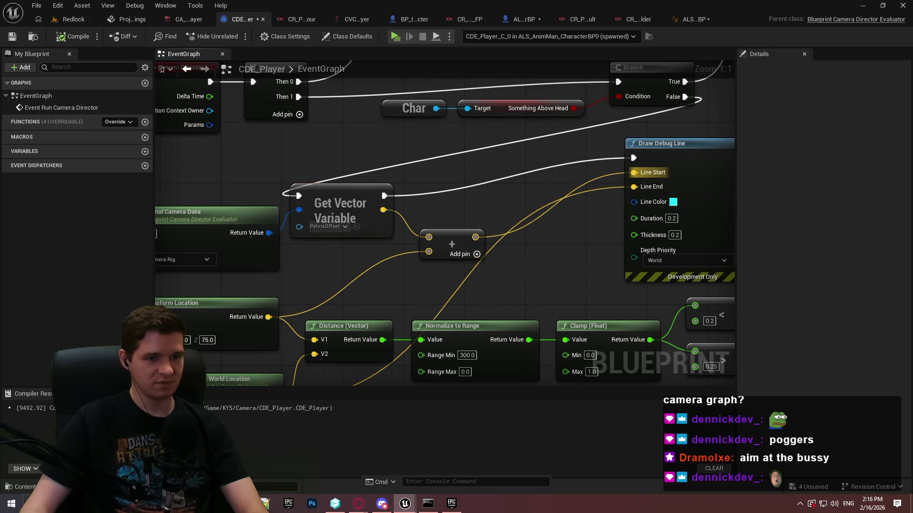
Step: Connect the top Branch's False output to the next Branch's execution input
left_click_drag(777, 149, 612, 153)
left_click_drag(655, 248, 521, 99)
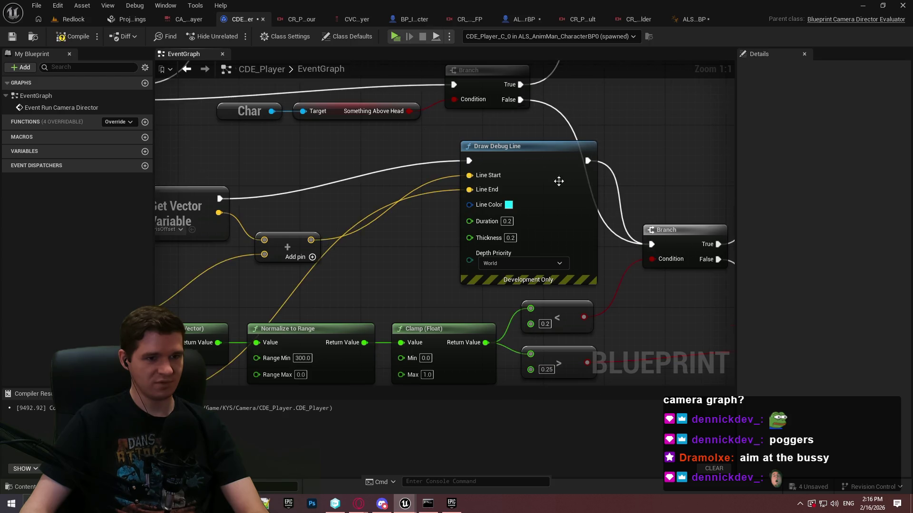
scroll(552, 177, "down", 4)
Step: Move the distance calculation, Draw Debug Line and Get Vector Variable group down and left
mouse_move(698, 216)
left_mouse_down()
mouse_move(577, 221)
mouse_move(599, 264)
left_mouse_up()
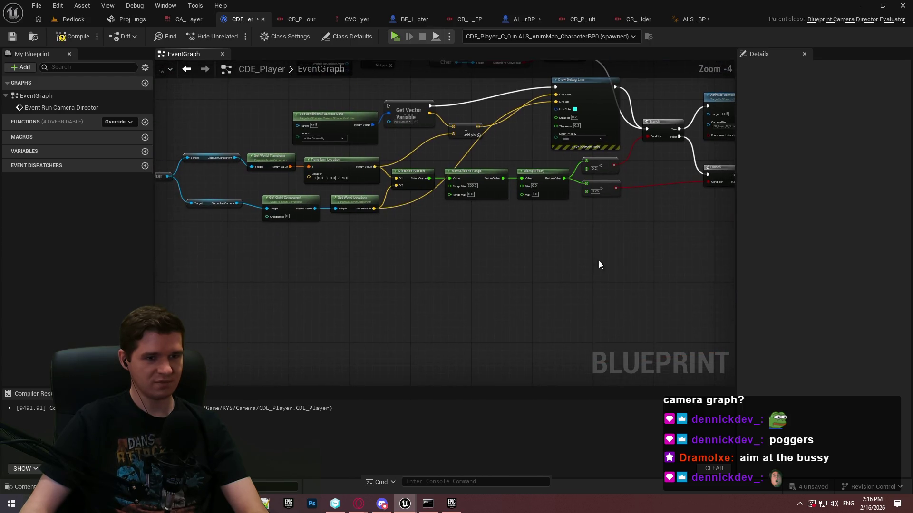
left_click_drag(313, 167, 312, 166)
mouse_move(597, 283)
left_mouse_down()
mouse_move(179, 112)
mouse_move(316, 105)
left_mouse_up()
mouse_move(457, 229)
left_mouse_down()
mouse_move(468, 266)
mouse_move(458, 267)
left_mouse_up()
left_click(508, 292)
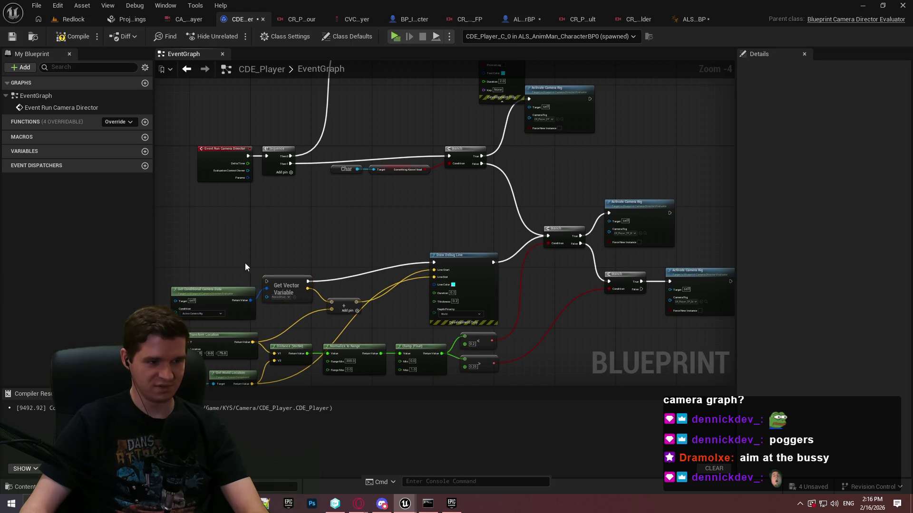
scroll(305, 224, "up", 3)
mouse_move(732, 176)
left_mouse_down()
mouse_move(430, 188)
mouse_move(518, 155)
mouse_move(479, 209)
mouse_move(516, 300)
left_mouse_up()
scroll(519, 345, "down", 2)
left_click_drag(426, 229, 477, 316)
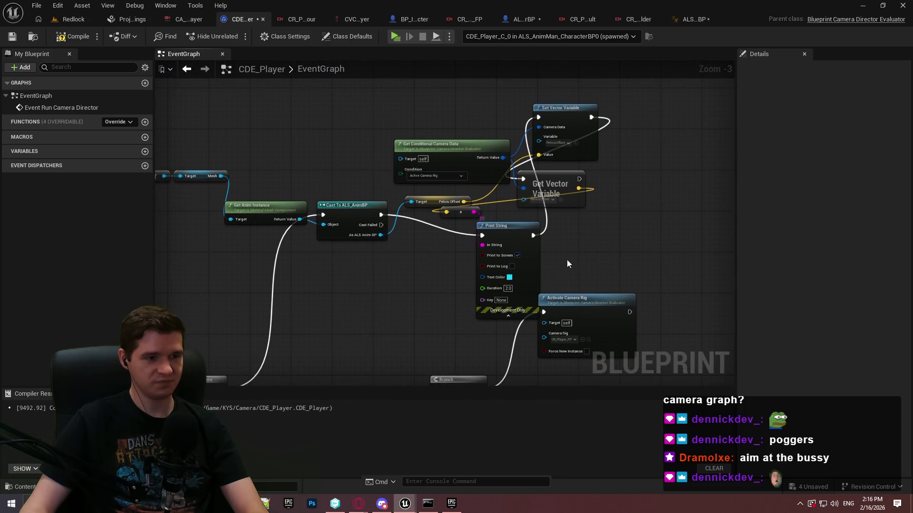
Step: Delete the Print String node from the CDE_Player graph
left_click_drag(555, 275, 375, 277)
mouse_move(681, 128)
left_mouse_down()
mouse_move(587, 193)
mouse_move(558, 245)
left_mouse_up()
left_click(467, 258)
key("Delete")
key("Delete")
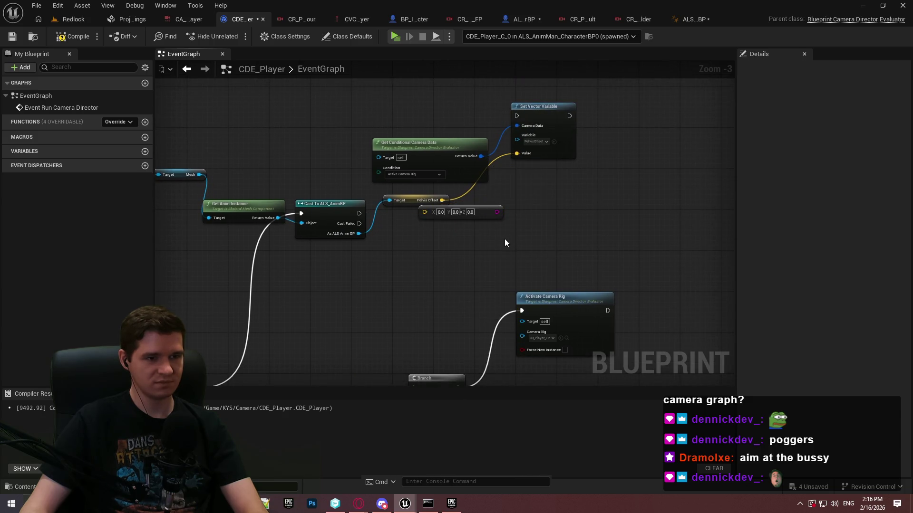
Step: Group the Char and Mesh getters together with Get Anim Instance
left_click_drag(495, 241, 662, 234)
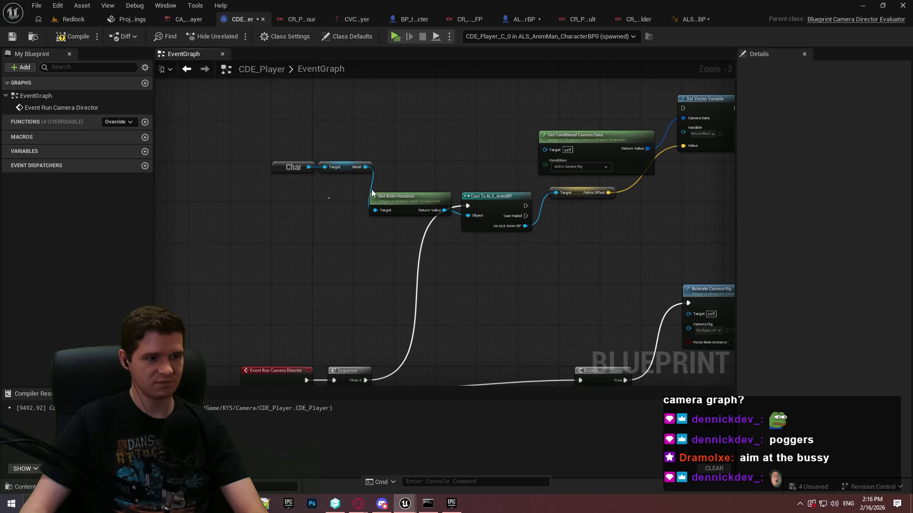
left_click_drag(271, 156, 384, 173)
scroll(360, 190, "up", 1)
scroll(318, 189, "up", 2)
mouse_move(343, 148)
left_mouse_down()
mouse_move(332, 209)
mouse_move(329, 194)
left_mouse_up()
left_click(452, 200, "ctrl")
mouse_move(453, 199)
left_mouse_down()
mouse_move(497, 194)
mouse_move(481, 256)
mouse_move(490, 235)
mouse_move(465, 192)
left_mouse_up()
scroll(465, 192, "down", 2)
Step: Wire Cast To ALS_AnimBP's execution output into Set Vector Variable
left_click(511, 205)
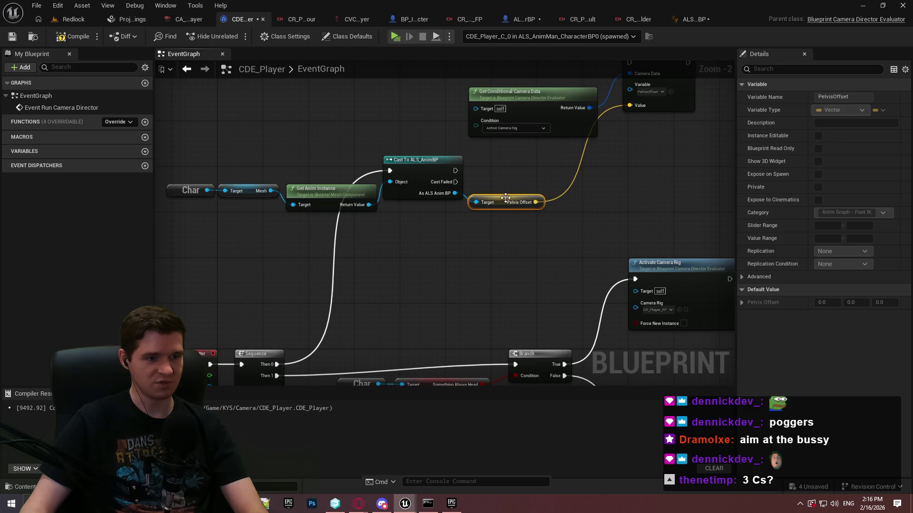
mouse_move(455, 170)
left_mouse_down()
mouse_move(547, 117)
mouse_move(545, 249)
mouse_move(528, 268)
left_mouse_up()
left_click(444, 205)
Step: Line up Pelvis Offset, Get Conditional Camera Data and Set Vector Variable below the cast, adding a reroute
left_click_drag(407, 208, 446, 248)
mouse_move(468, 126)
left_mouse_down()
mouse_move(479, 149)
mouse_move(465, 221)
mouse_move(471, 218)
left_mouse_up()
left_click(468, 218)
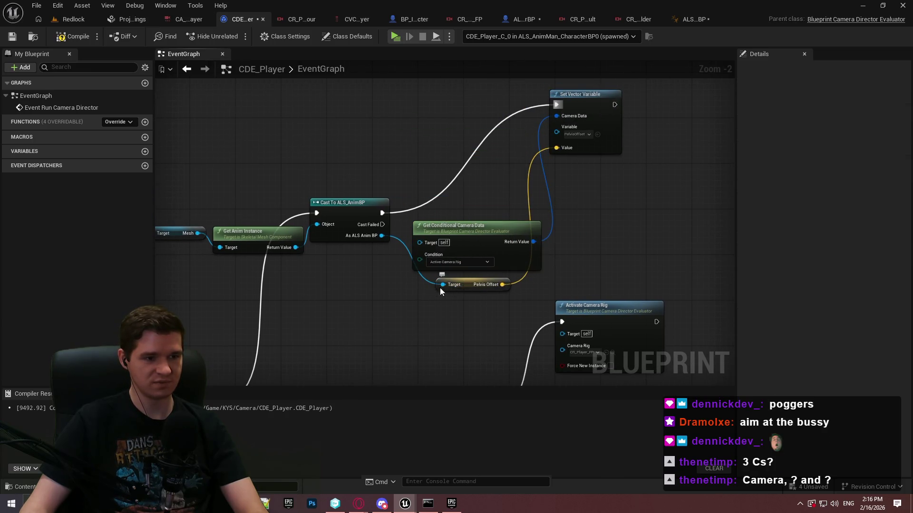
left_click_drag(450, 289, 443, 285)
mouse_move(561, 104)
left_mouse_down()
mouse_move(617, 214)
mouse_move(586, 211)
left_mouse_up()
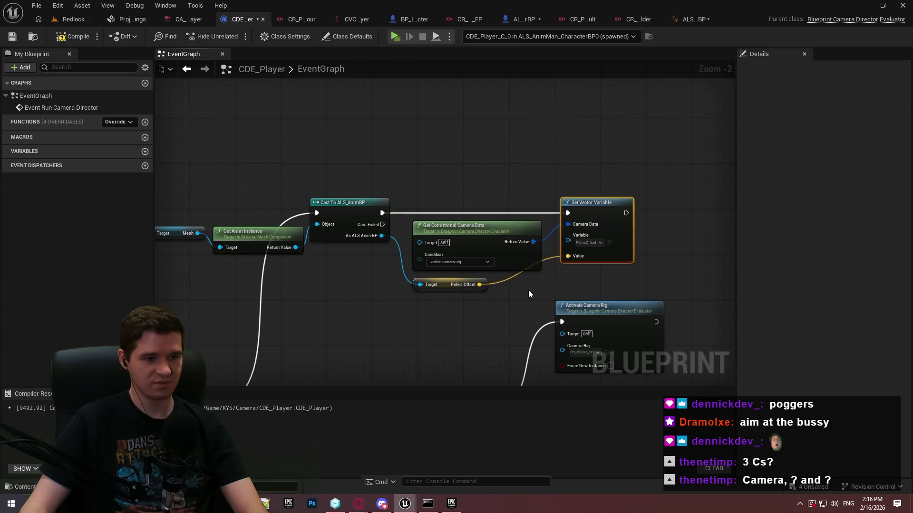
left_click_drag(439, 287, 493, 285)
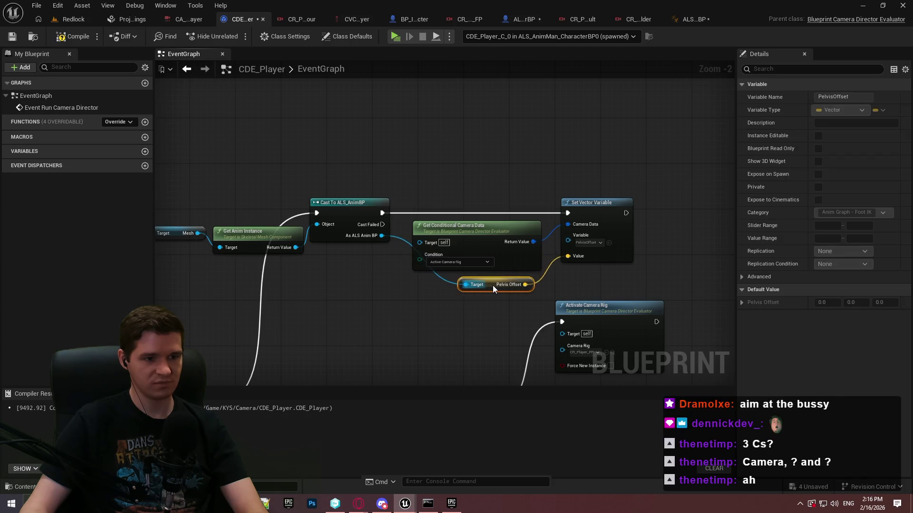
left_click(434, 307)
double_click(438, 289)
left_click_drag(438, 288, 425, 286)
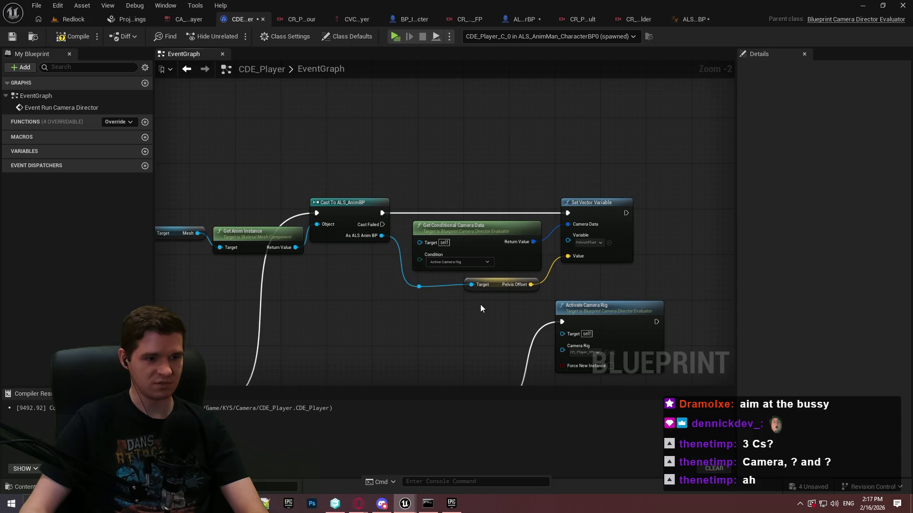
Step: Shift the top row of nodes up and the Branch and debug-line nodes right
scroll(480, 308, "down", 3)
left_click_drag(456, 192, 565, 214)
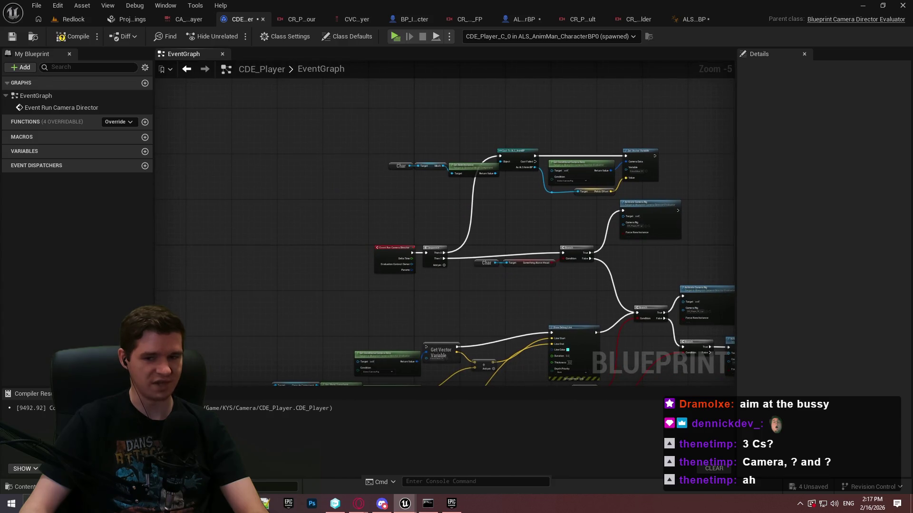
scroll(469, 237, "up", 2)
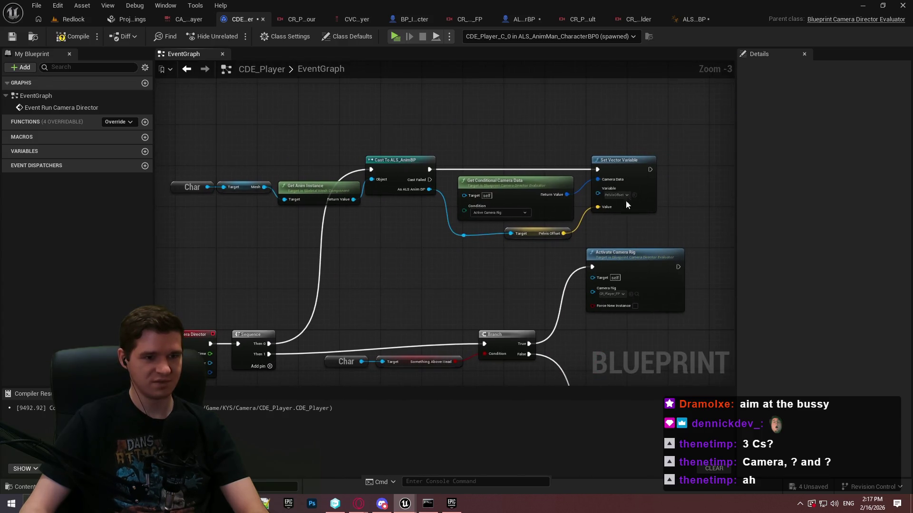
left_click_drag(654, 243, 138, 133)
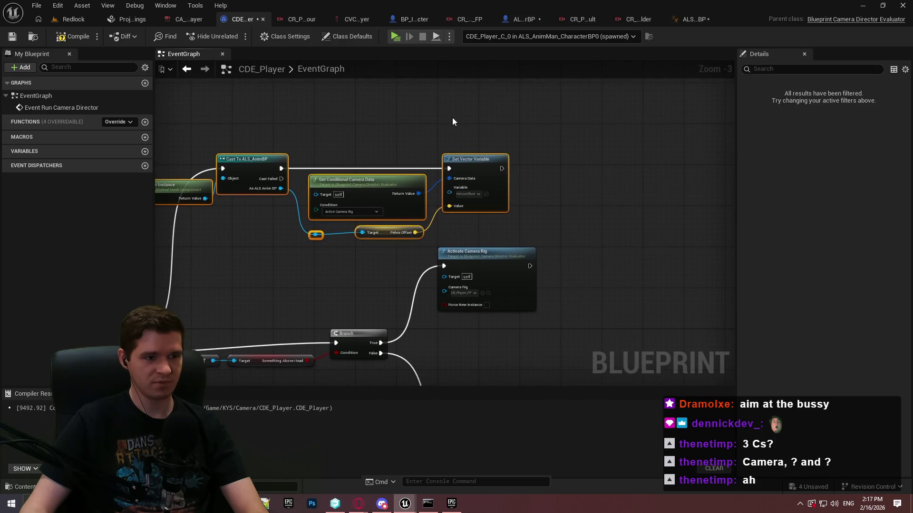
left_click_drag(360, 184, 442, 105)
scroll(492, 107, "down", 4)
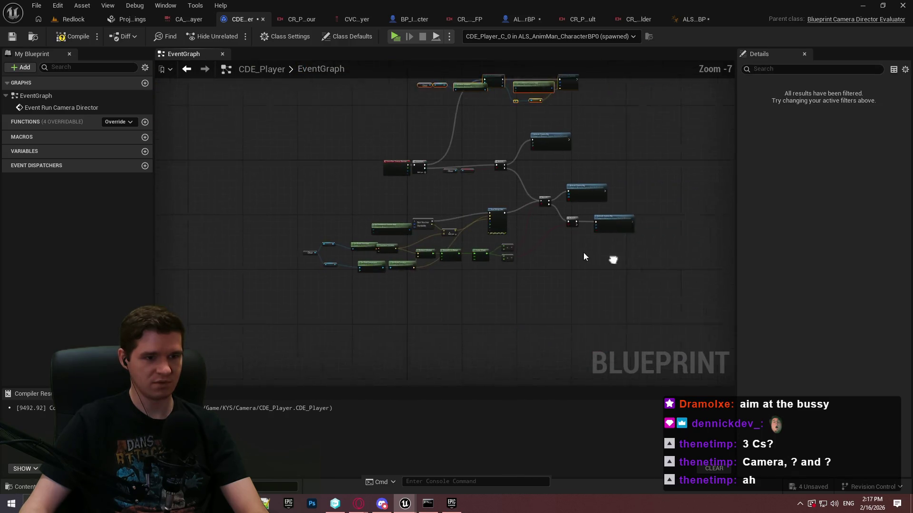
left_click_drag(662, 315, 238, 126)
left_click_drag(332, 130, 383, 186)
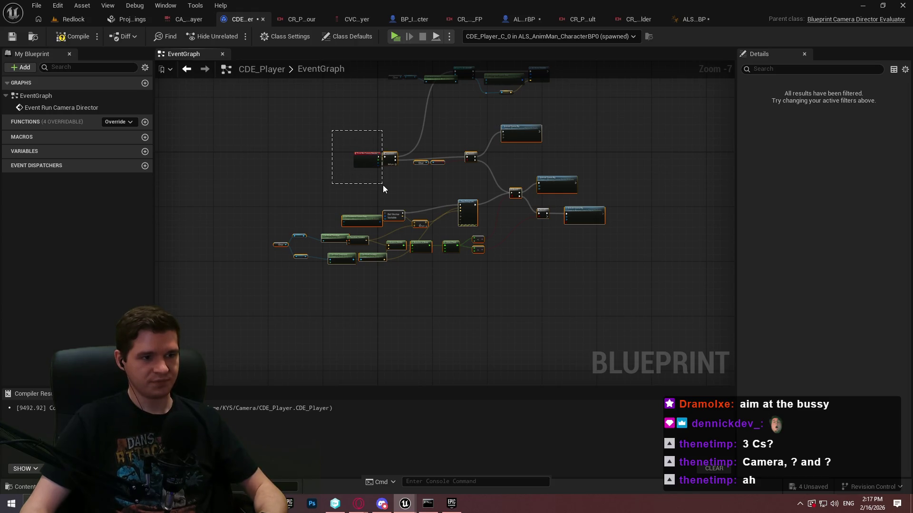
scroll(458, 163, "up", 2)
mouse_move(472, 150)
left_mouse_down()
mouse_move(490, 161)
mouse_move(535, 151)
mouse_move(481, 220)
left_mouse_up()
left_click(506, 137)
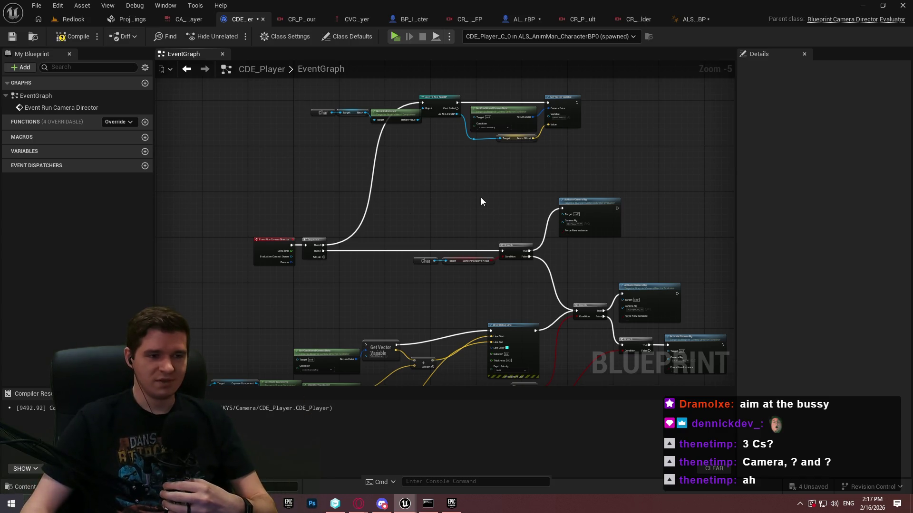
Step: Move the top row of nodes up and right once more to finish the layout
scroll(526, 170, "up", 3)
left_click_drag(665, 297, 171, 156)
mouse_move(389, 180)
left_mouse_down()
mouse_move(426, 133)
mouse_move(481, 129)
left_mouse_up()
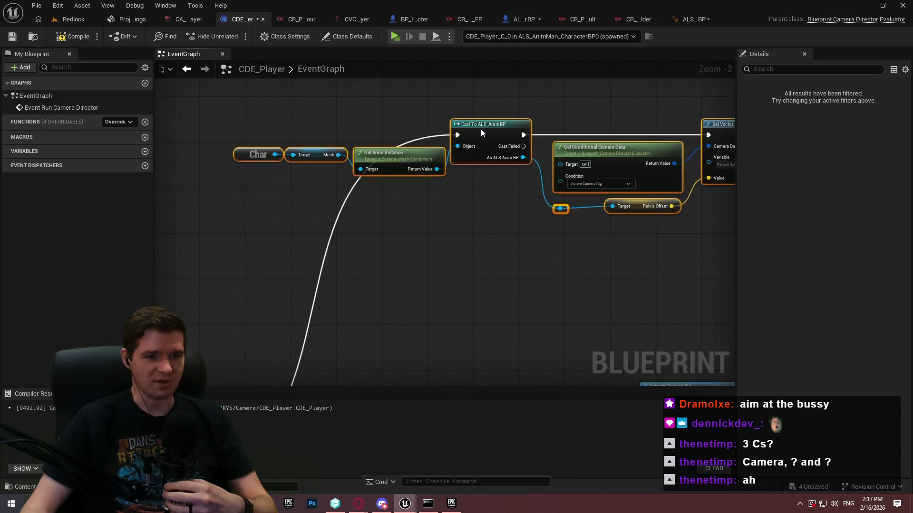
left_click(224, 147)
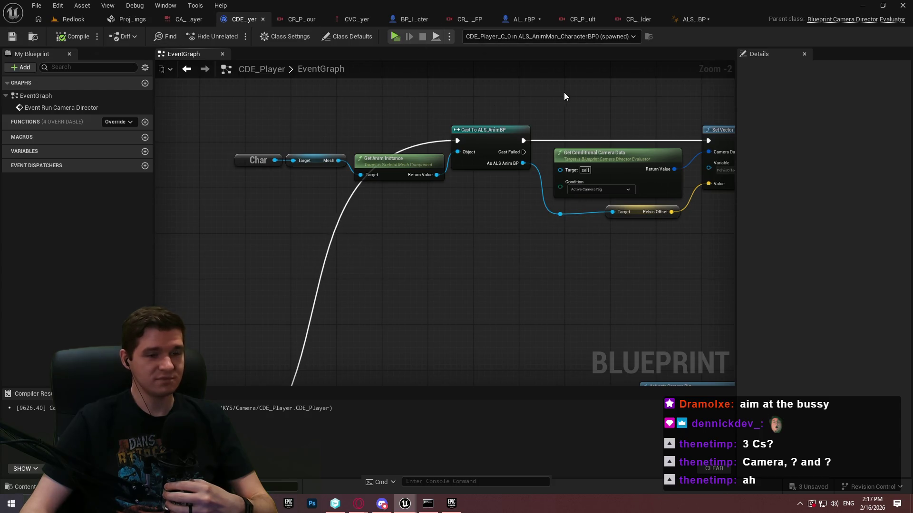
Step: Close the ALS_AnimBP, CR_Player_TP_Shoulder, CR_Player_TP_Default and ALS character blueprint editors
scroll(472, 262, "down", 3)
left_click_drag(496, 150, 524, 346)
left_click(520, 19)
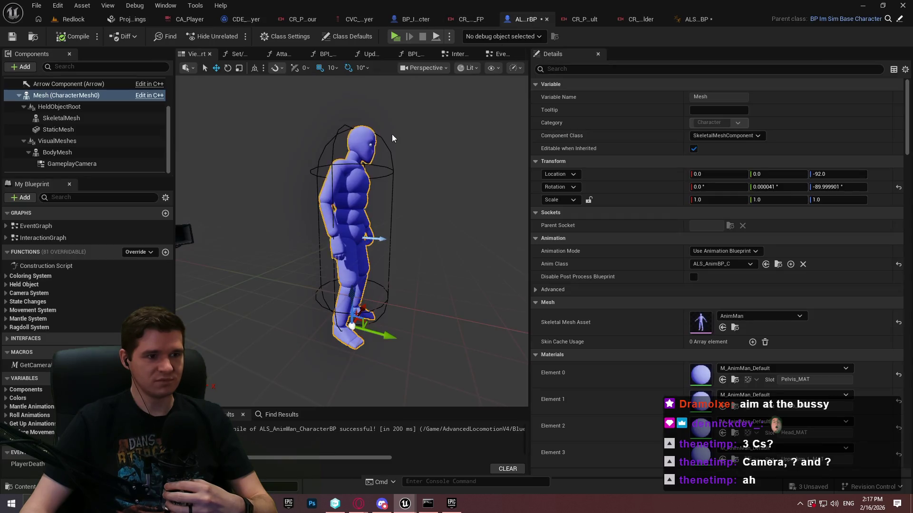
left_click(736, 20)
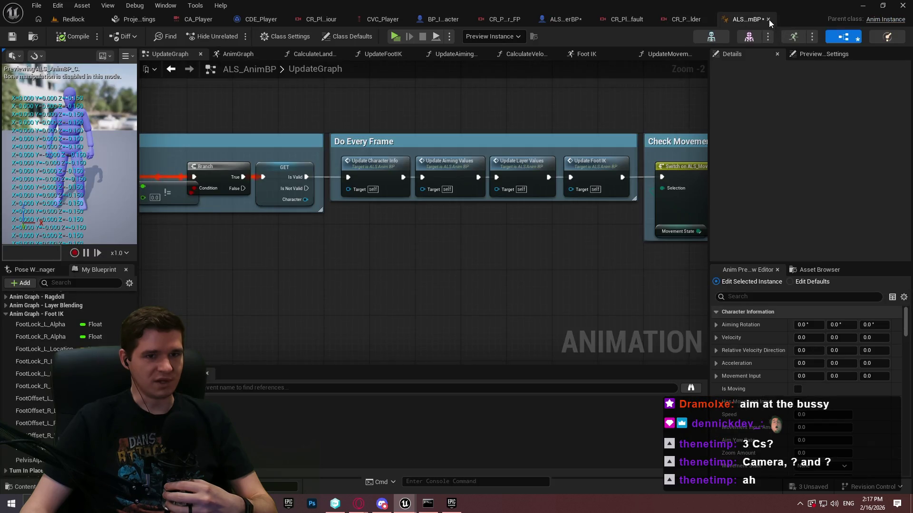
left_click(768, 19)
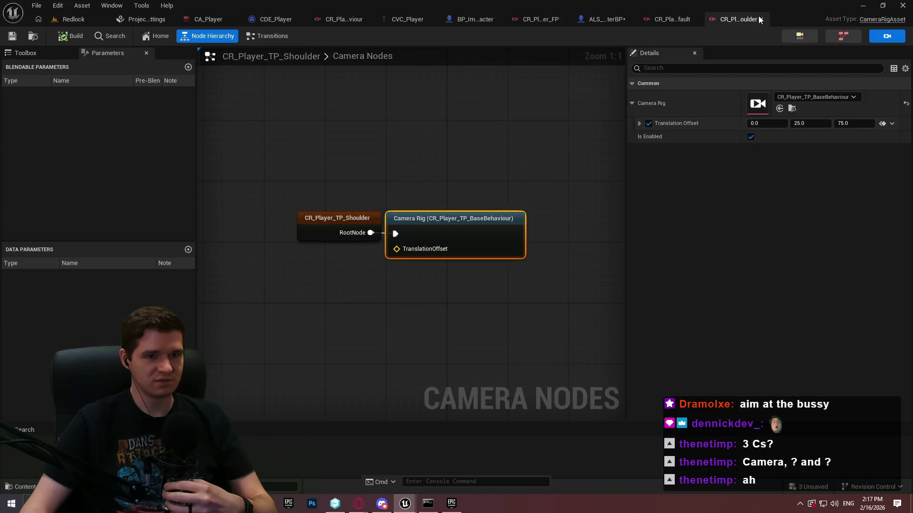
left_click(760, 19)
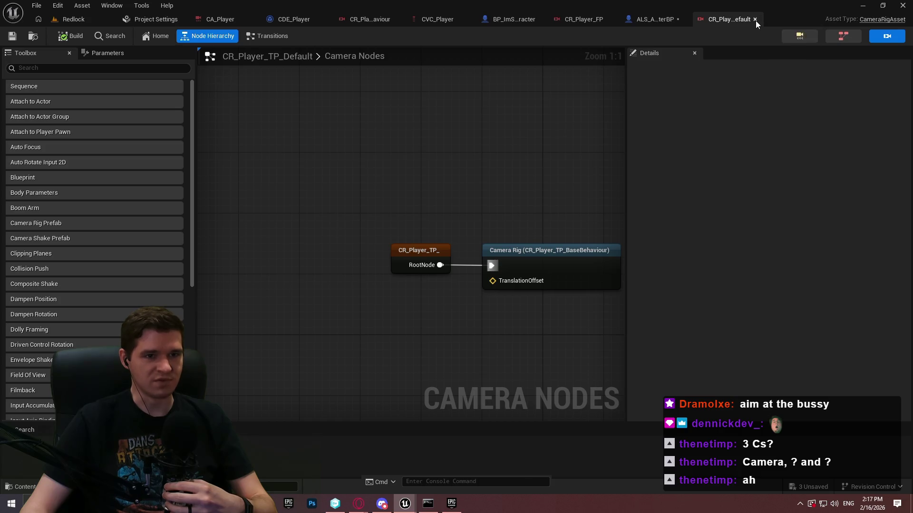
left_click(755, 19)
left_click(699, 20)
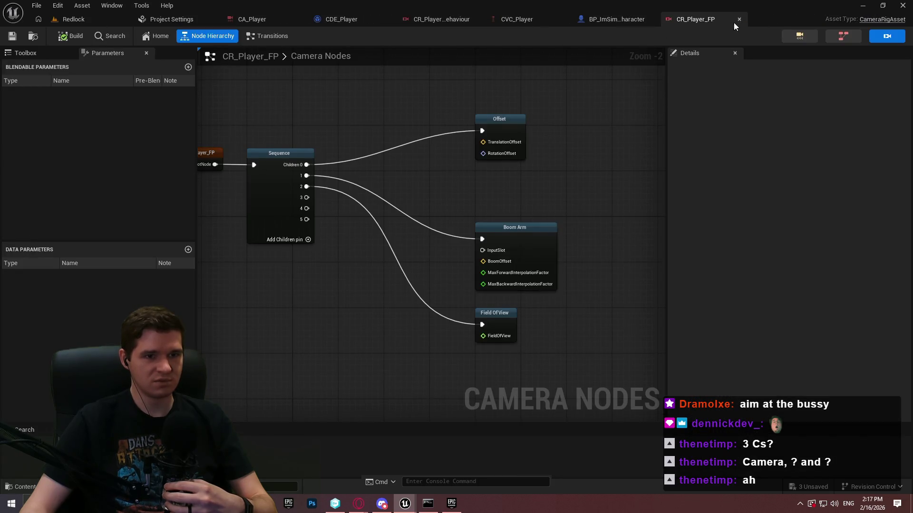
Step: Close BP_ImSimBaseCharacter and CVC_Player, returning to the CDE_Player event graph
left_click(603, 21)
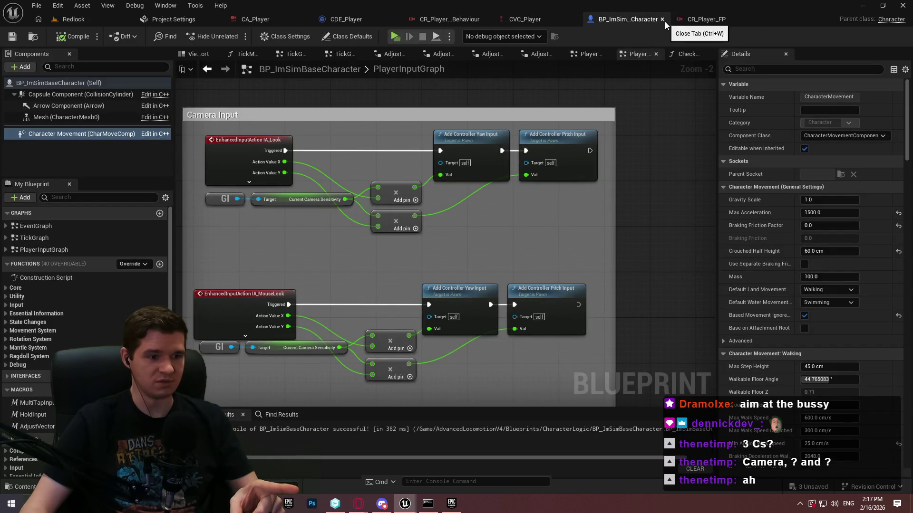
left_click(662, 20)
left_click(572, 21)
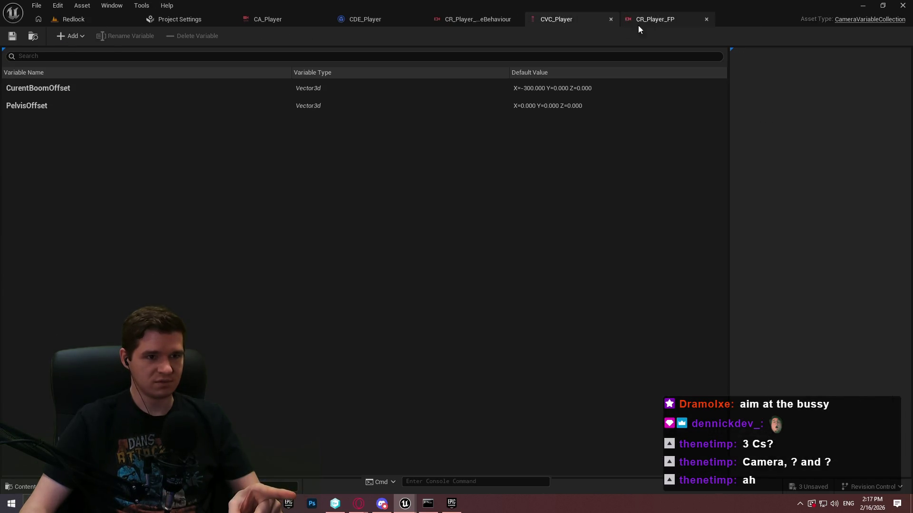
left_click(613, 19)
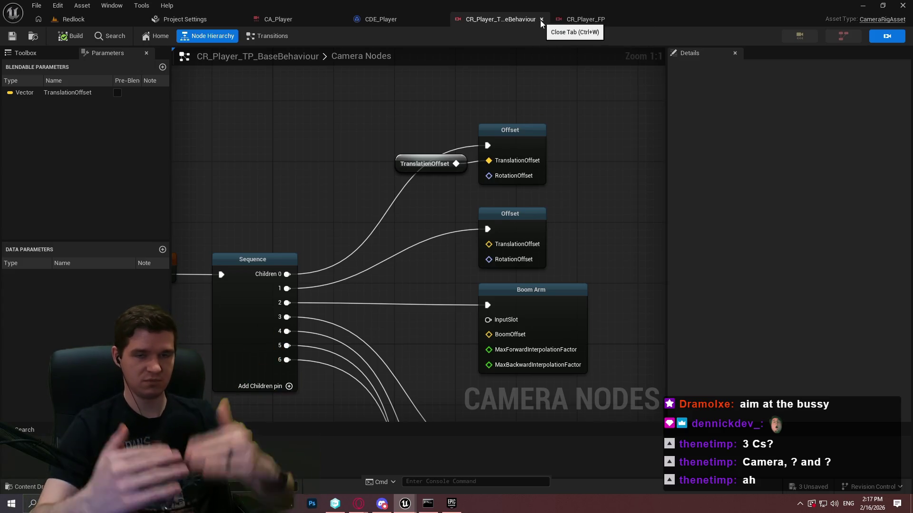
left_click(423, 20)
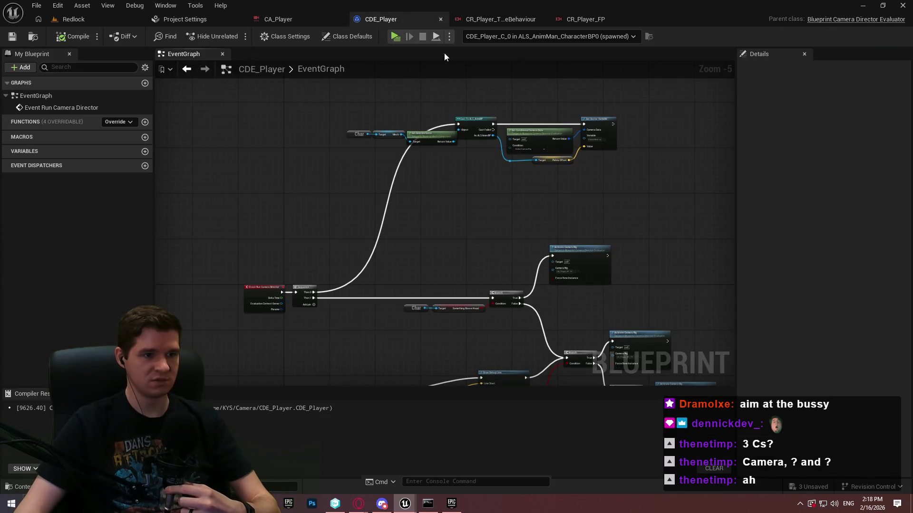
Step: Pan the CDE_Player graph across the event, Sequence, cast and Set Vector Variable nodes
scroll(530, 189, "up", 3)
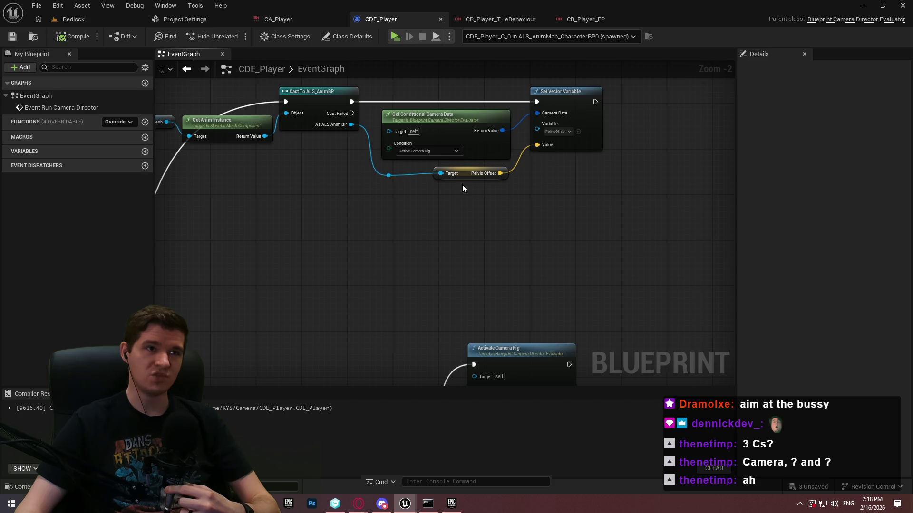
mouse_move(363, 274)
left_mouse_down()
mouse_move(690, 217)
mouse_move(630, 120)
left_mouse_up()
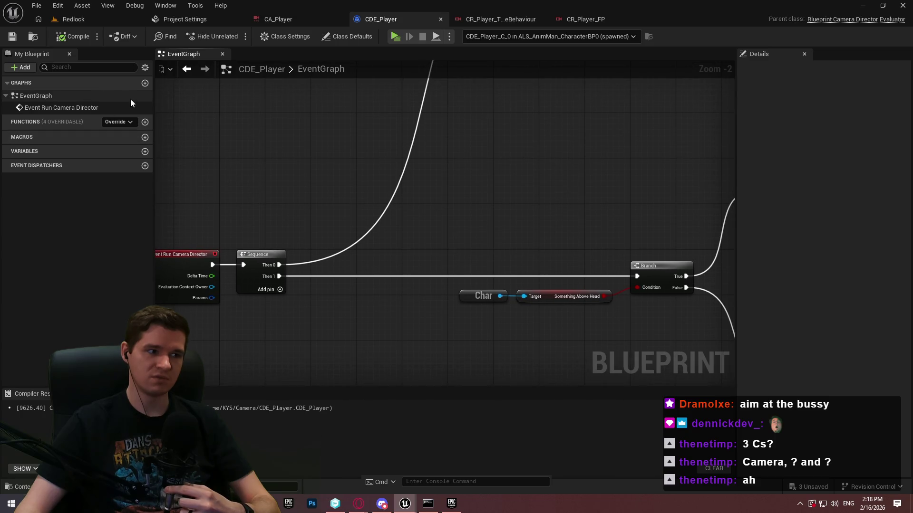
mouse_move(360, 144)
left_mouse_down()
mouse_move(426, 219)
mouse_move(243, 341)
left_mouse_up()
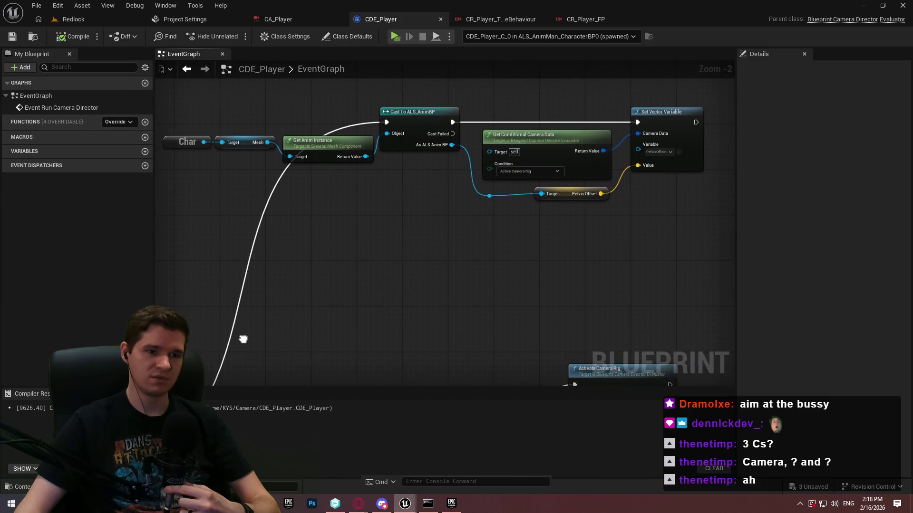
Step: Close the Project Settings tab and switch to the Redlock level editor
left_click(282, 24)
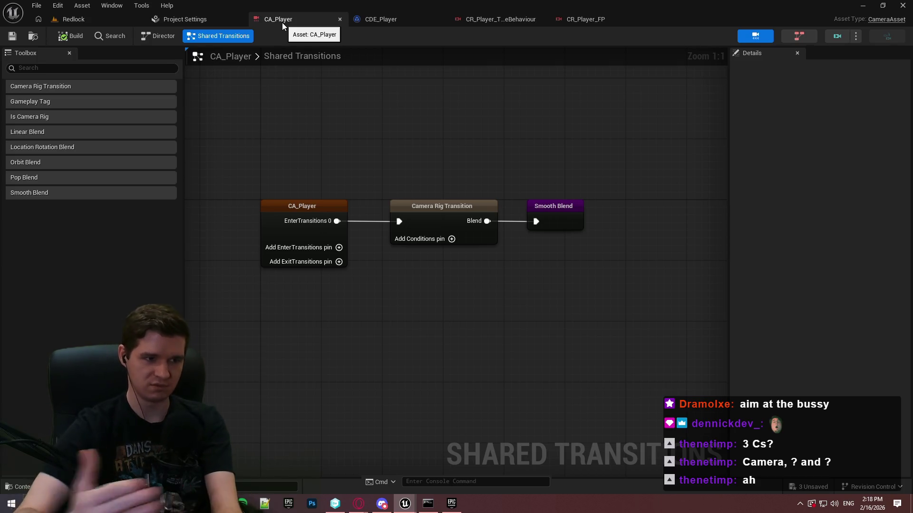
left_click(209, 21)
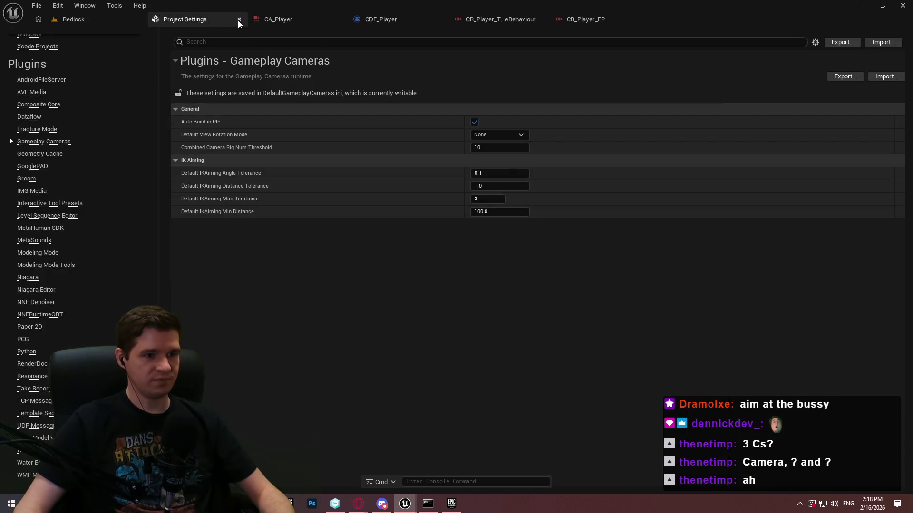
left_click(239, 20)
left_click(71, 18)
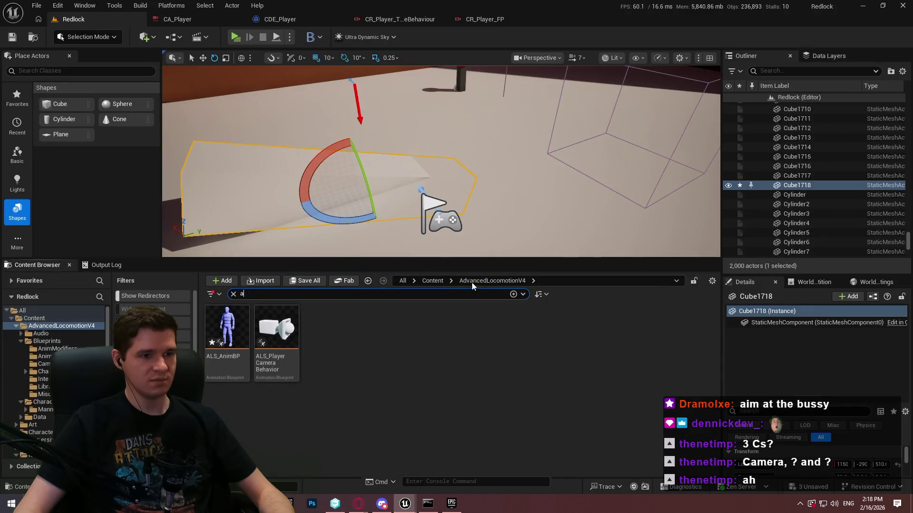
Step: Launch a standalone play session and run the character forward to test the camera
left_click(237, 38)
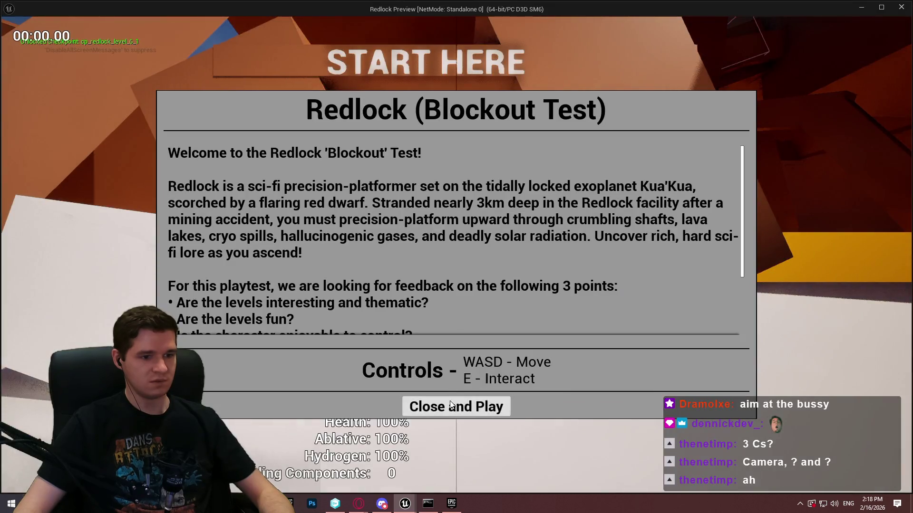
left_click(451, 405)
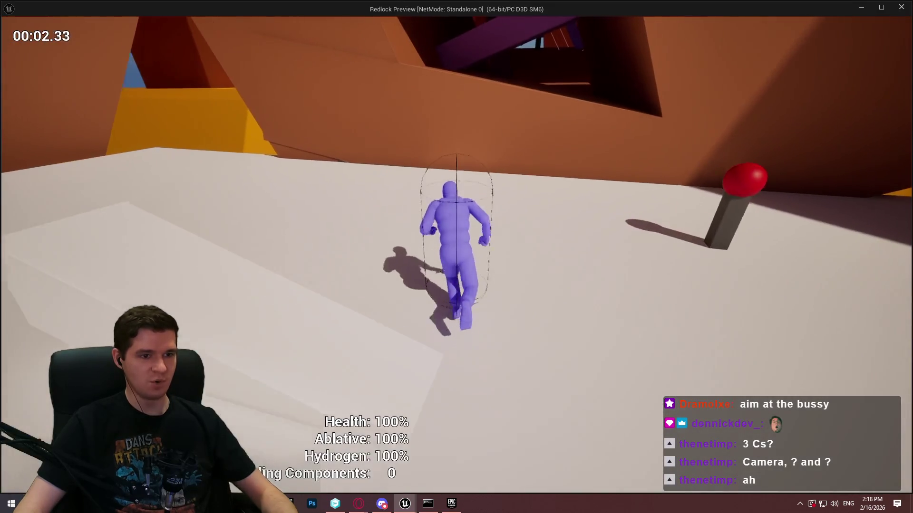
key("w")
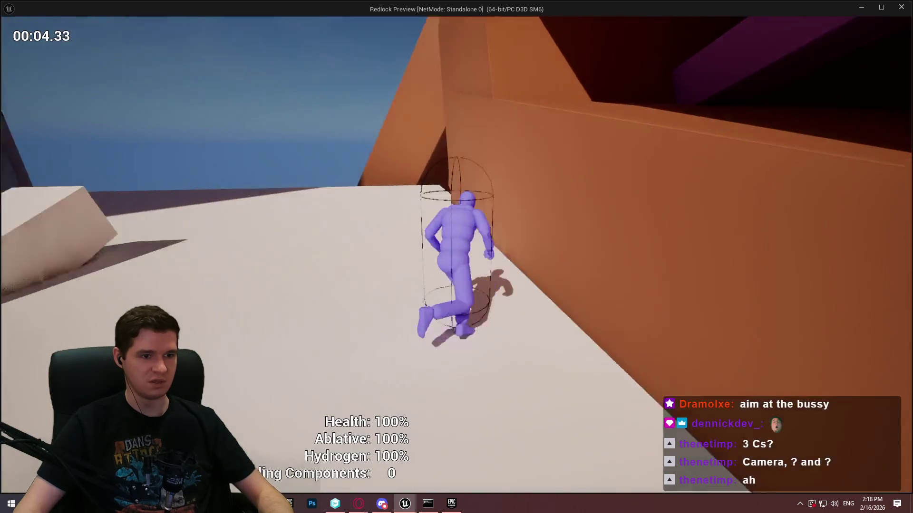
scroll(456, 257, "up", 5)
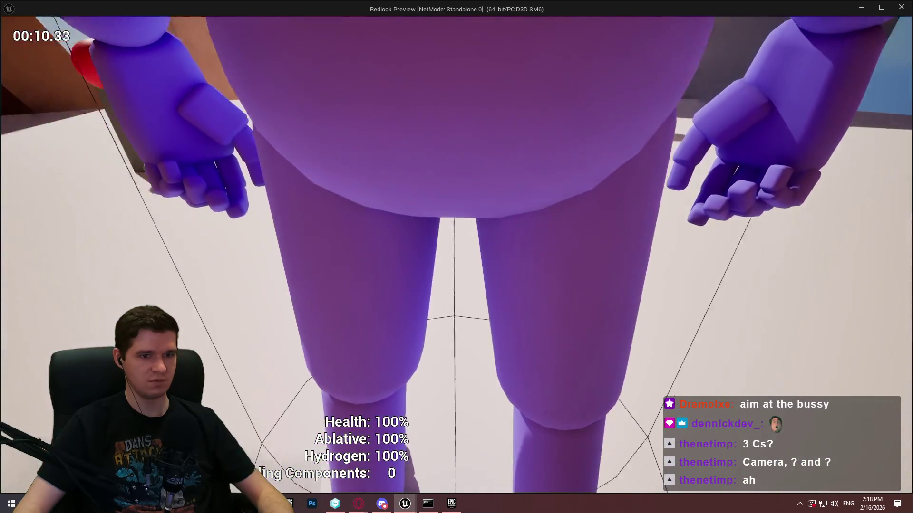
scroll(456, 256, "down", 5)
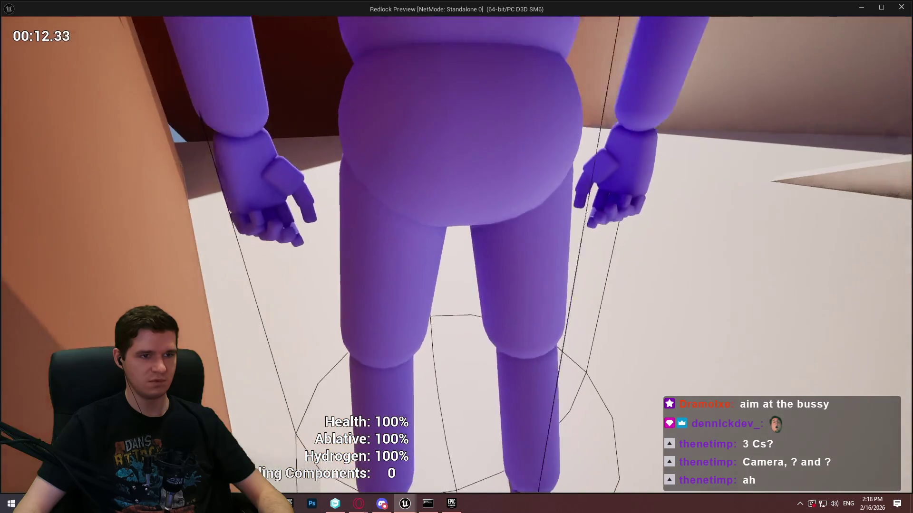
key("w")
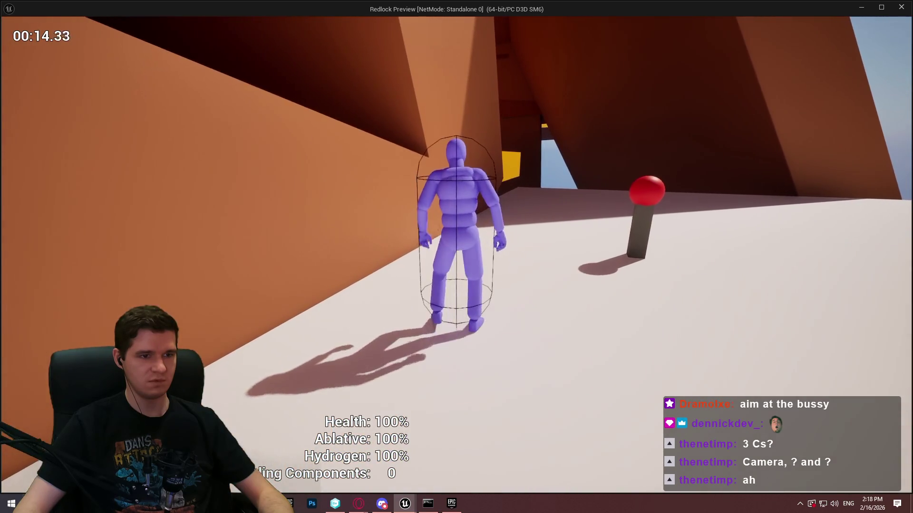
Step: Zoom the camera in and out, walk right, then end the session and switch to CA_Player
scroll(457, 257, "up", 5)
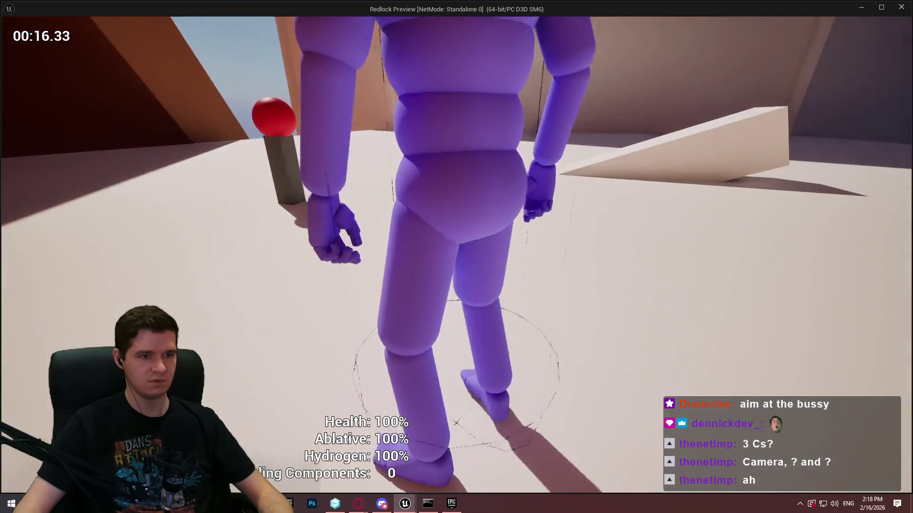
scroll(457, 256, "up", 5)
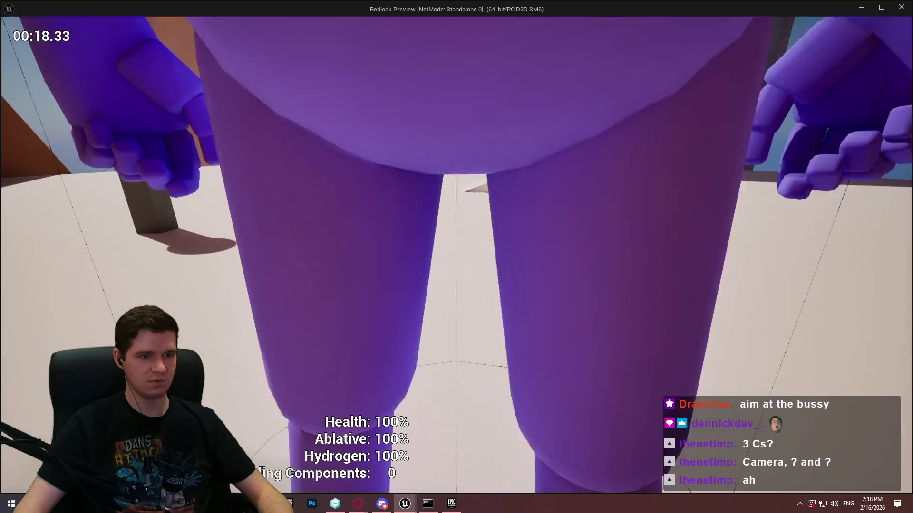
scroll(456, 257, "down", 5)
scroll(456, 257, "up", 5)
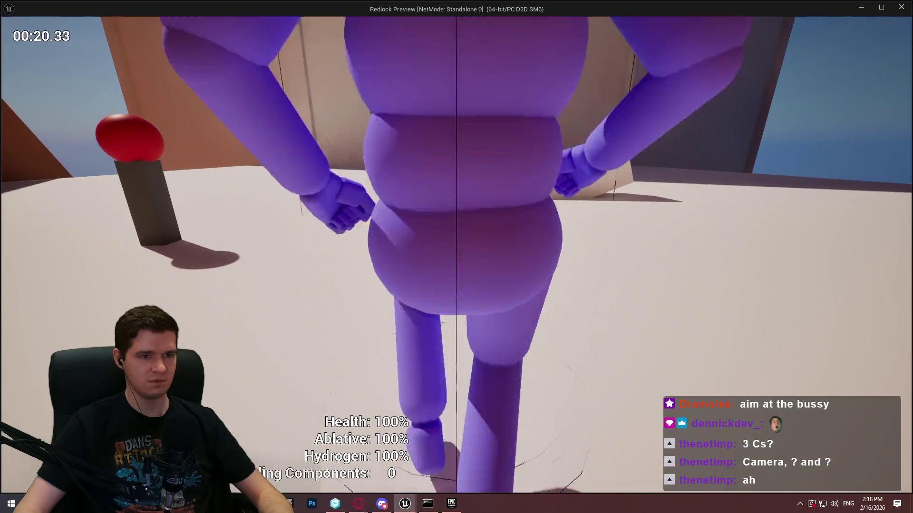
scroll(456, 256, "down", 5)
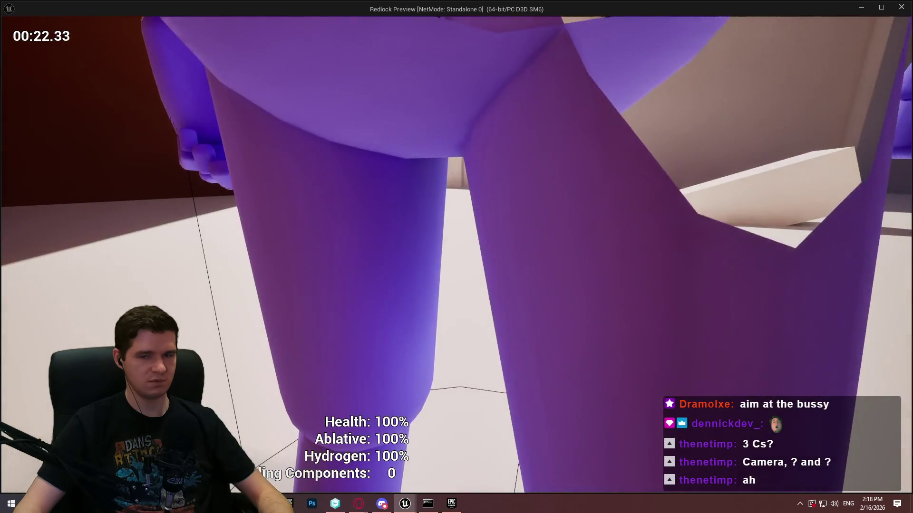
scroll(457, 256, "up", 5)
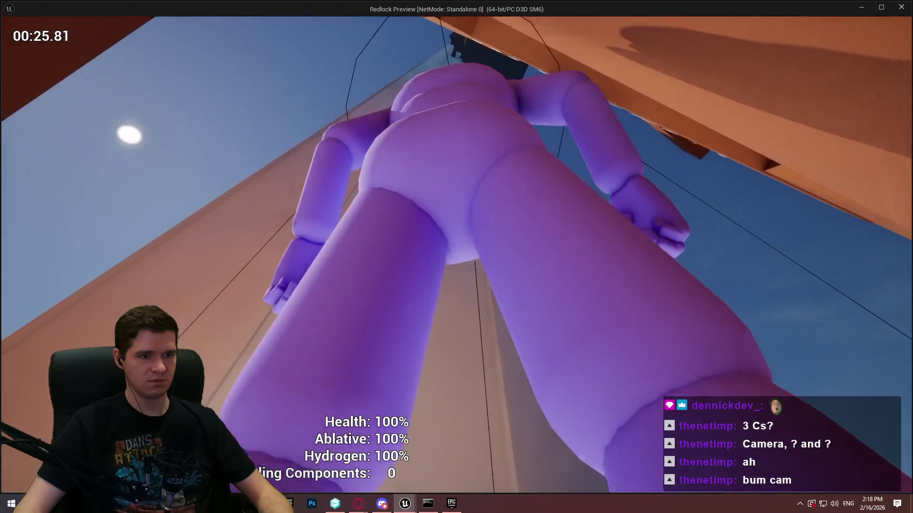
scroll(456, 257, "down", 5)
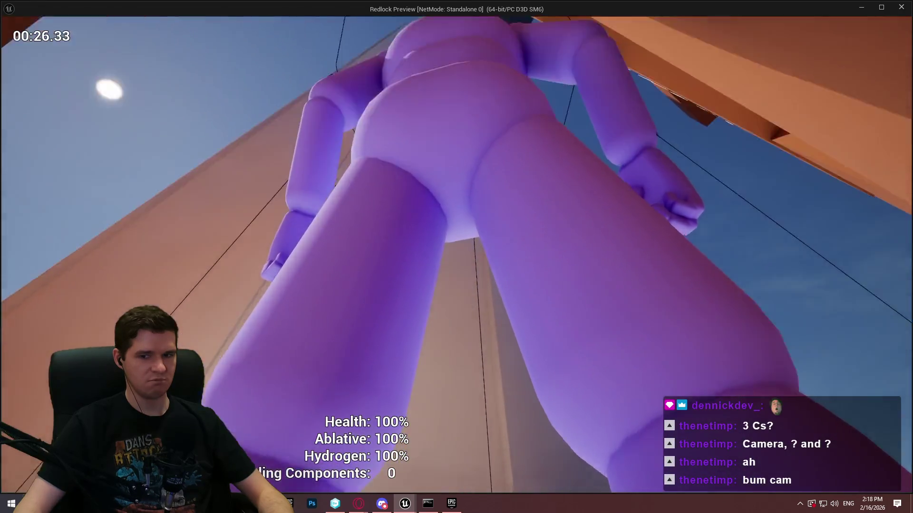
scroll(456, 256, "up", 5)
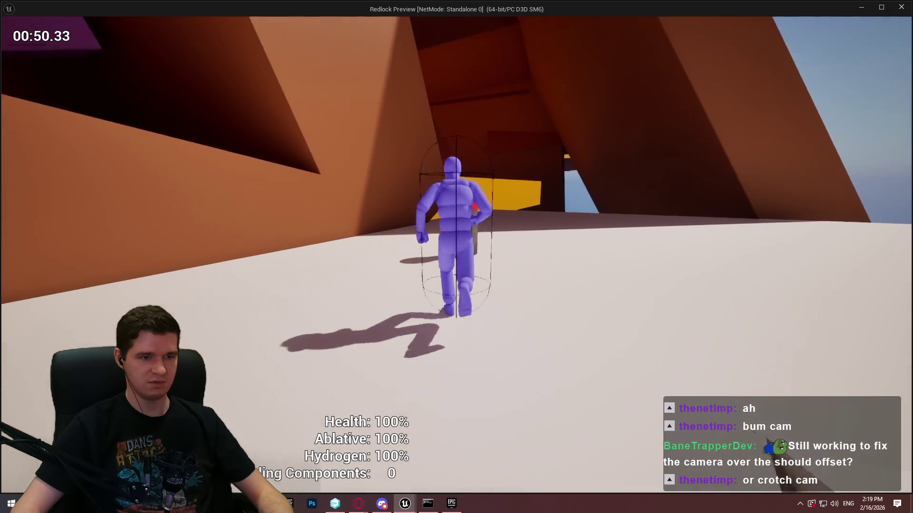
key("d")
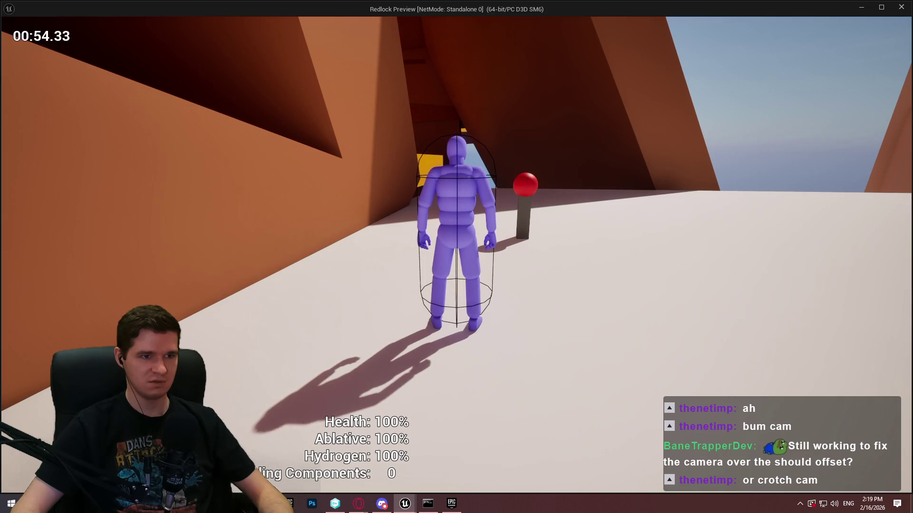
key("Escape")
left_click(207, 24)
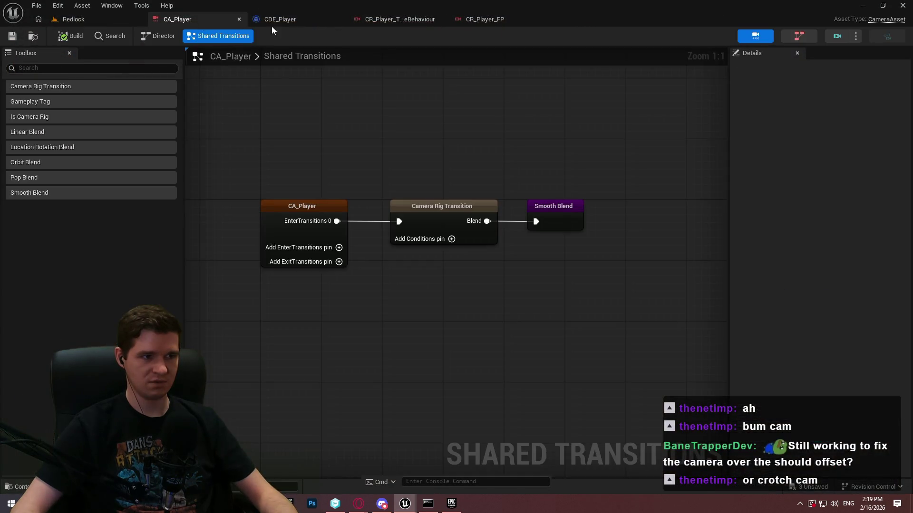
Step: Review the CDE_Player director, the base third-person rig's Offset node, CR_Player_FP and CA_Player graphs
left_click(271, 27)
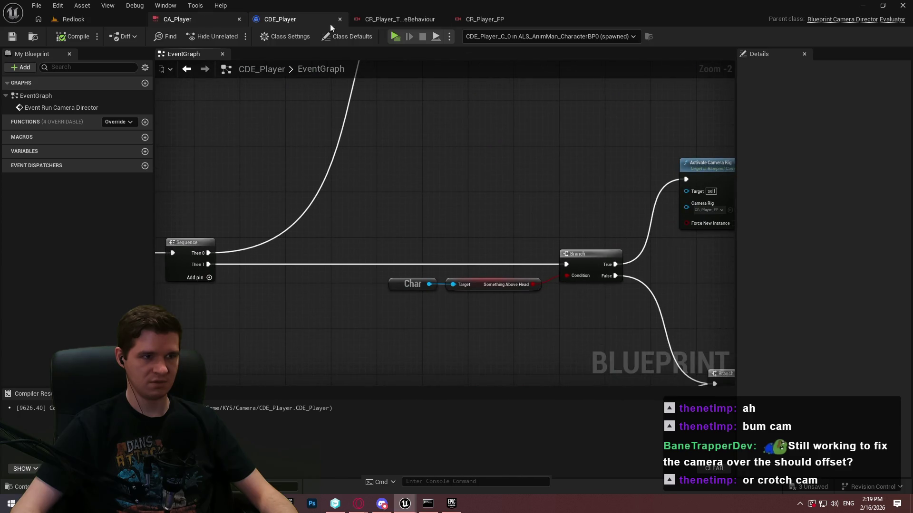
left_click(399, 19)
left_click(493, 132)
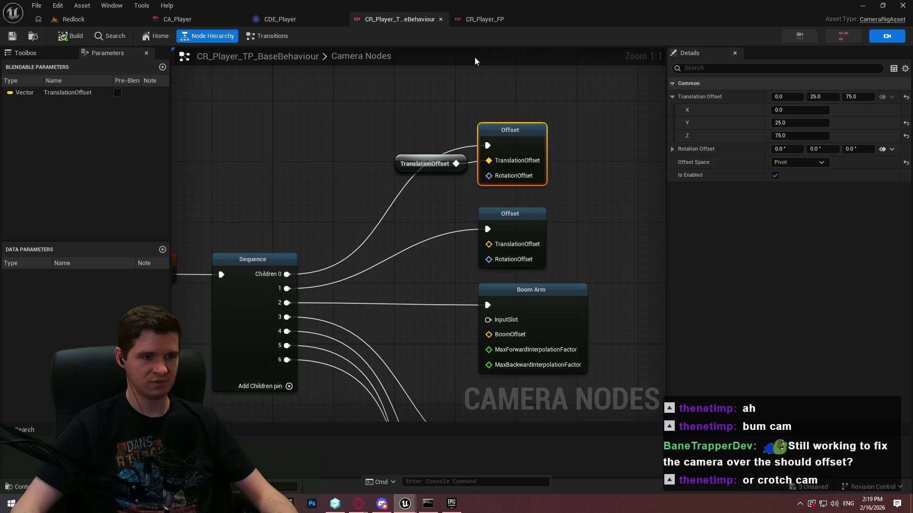
left_click(501, 20)
left_click(178, 20)
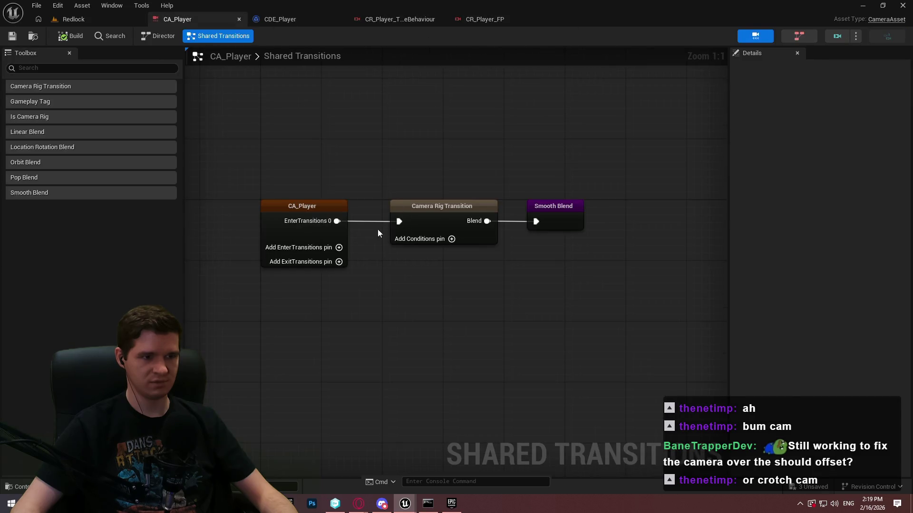
left_click(83, 18)
left_click(311, 19)
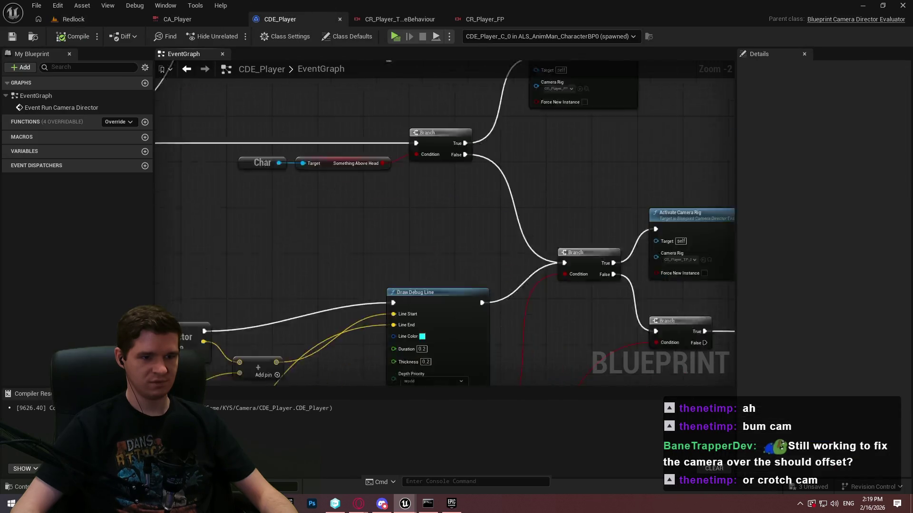
Step: Zoom into CDE_Player's distance and offset calculation nodes, recheck the rig graphs, then return to Redlock
left_click_drag(127, 312, 425, 278)
scroll(333, 290, "up", 2)
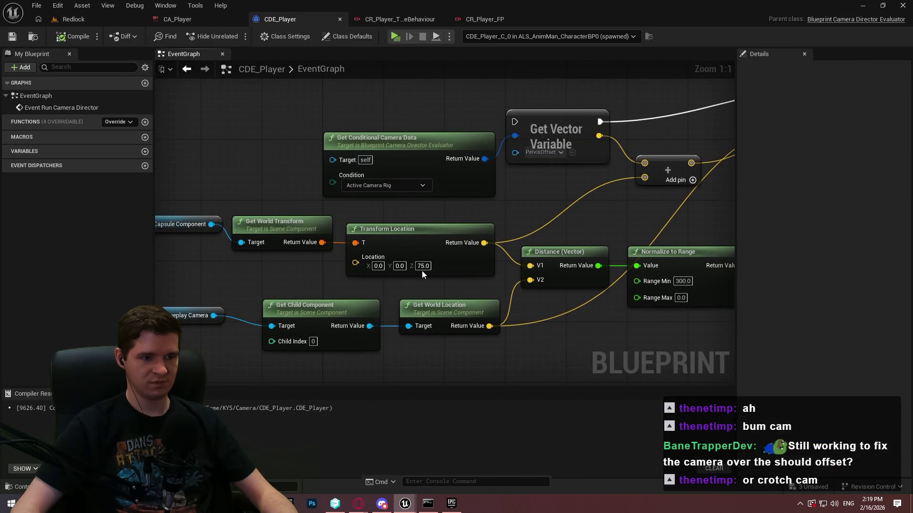
left_click(199, 23)
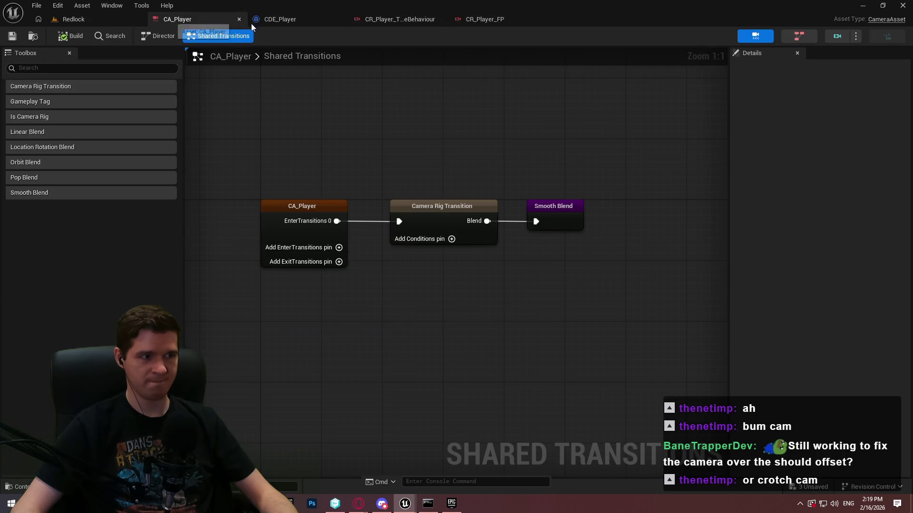
left_click(407, 22)
left_click(127, 17)
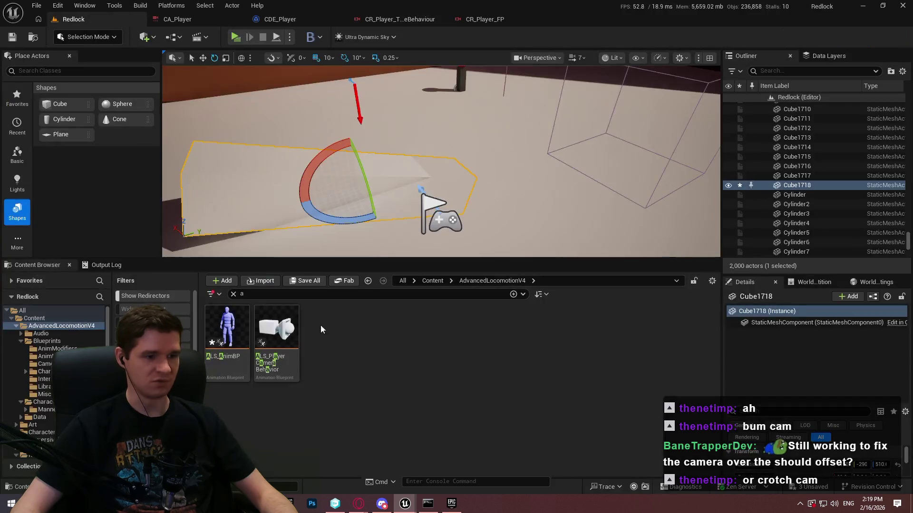
Step: Browse Content/KYS/Camera and open the CR_Player_TP_Default rig to inspect its Camera Rig node
left_click(429, 282)
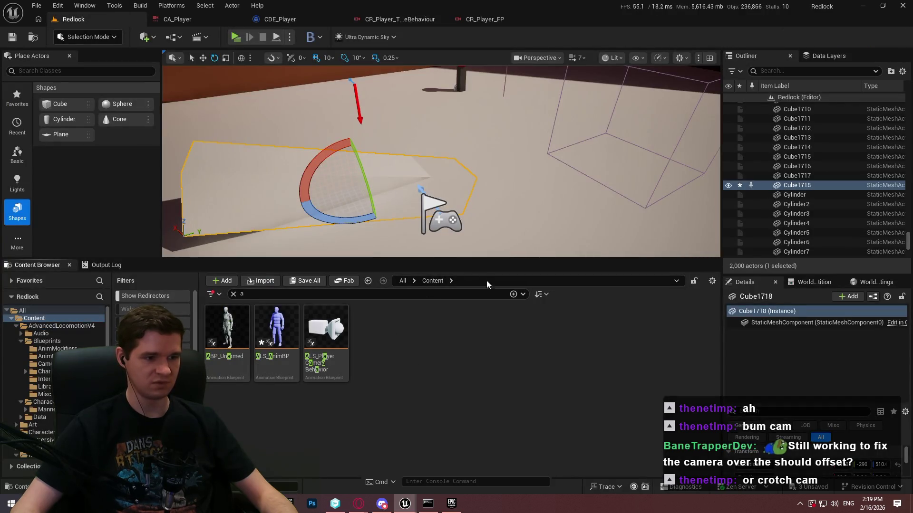
left_click(403, 281)
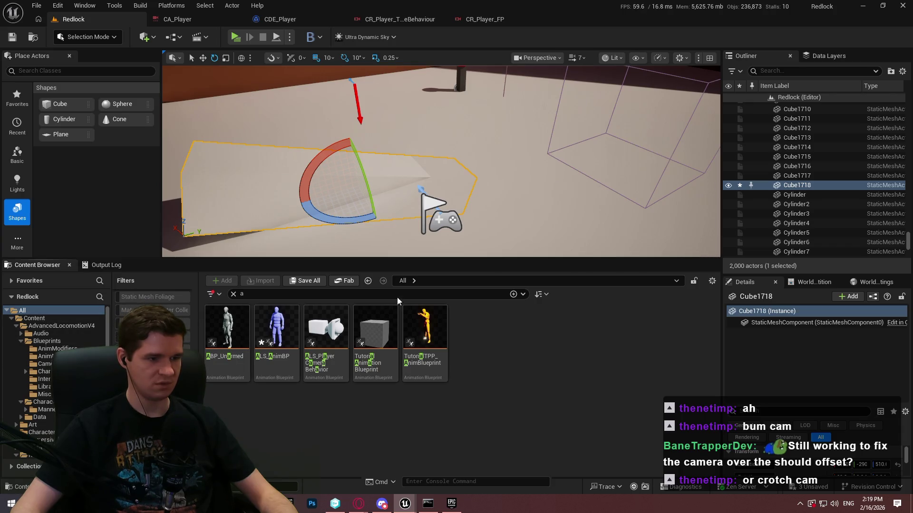
left_click(30, 318)
scroll(30, 317, "up", 1)
left_click(31, 318)
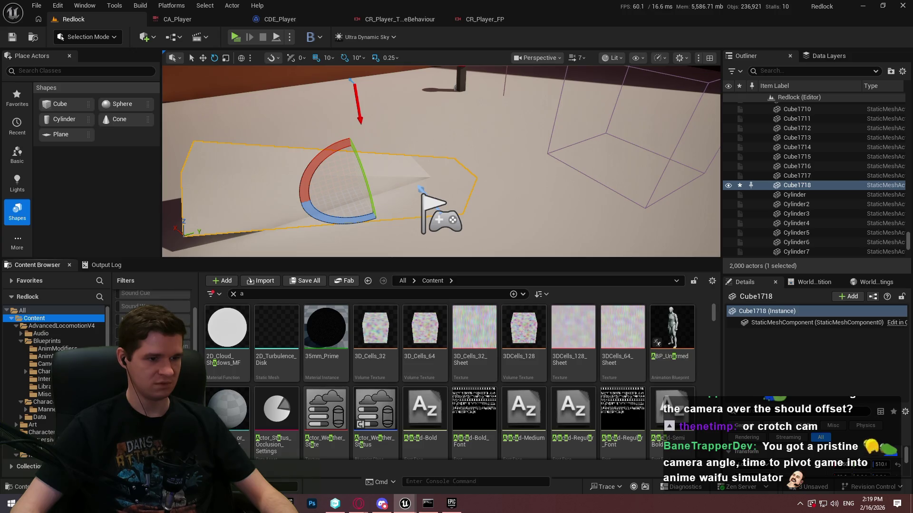
left_click(233, 294)
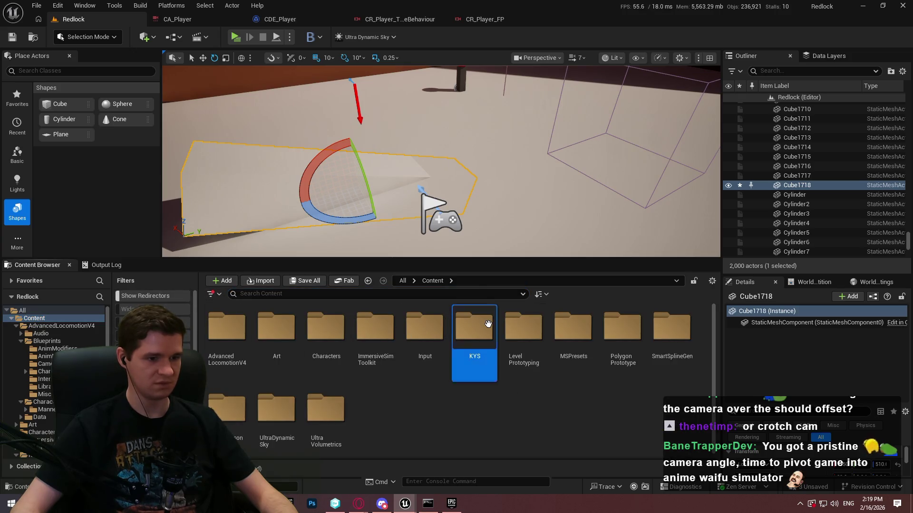
double_click(474, 328)
double_click(325, 328)
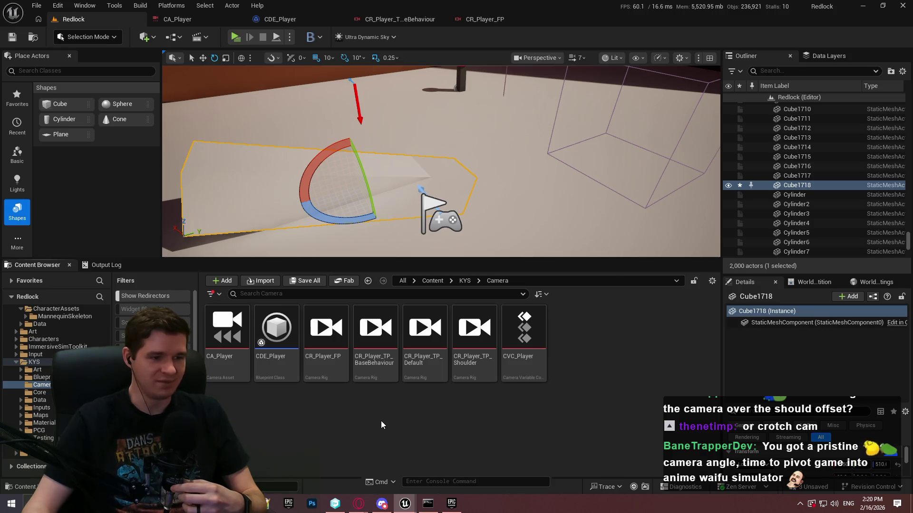
double_click(414, 363)
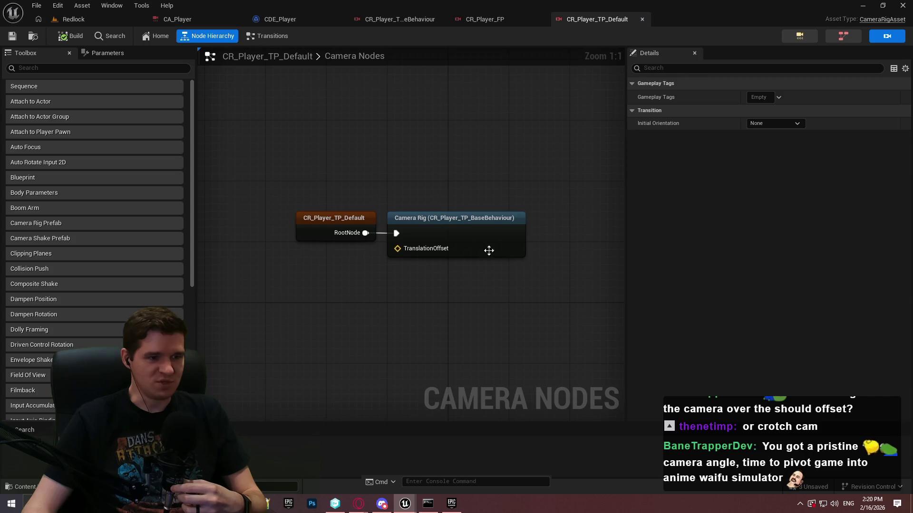
left_click(495, 231)
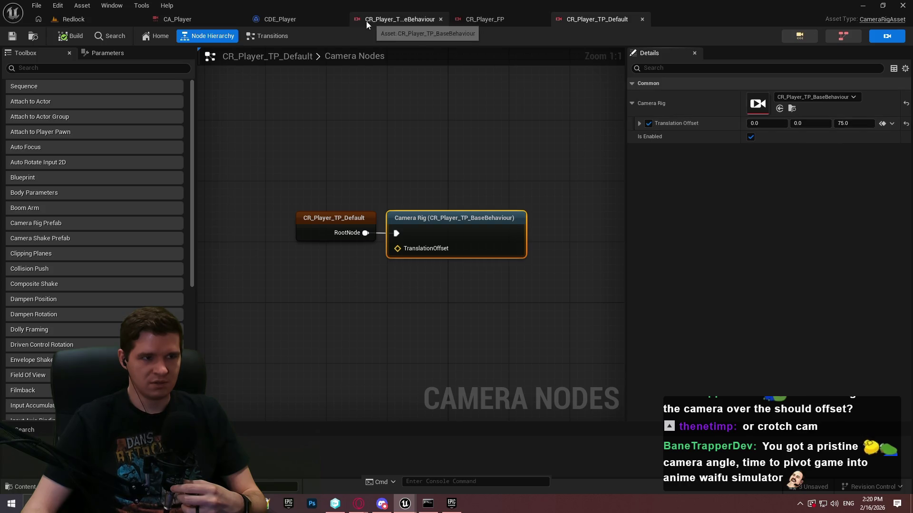
Step: Detach the second Offset node from the Sequence in CR_Player_TP_BaseBehaviour, then start a Redlock play session
left_click(203, 21)
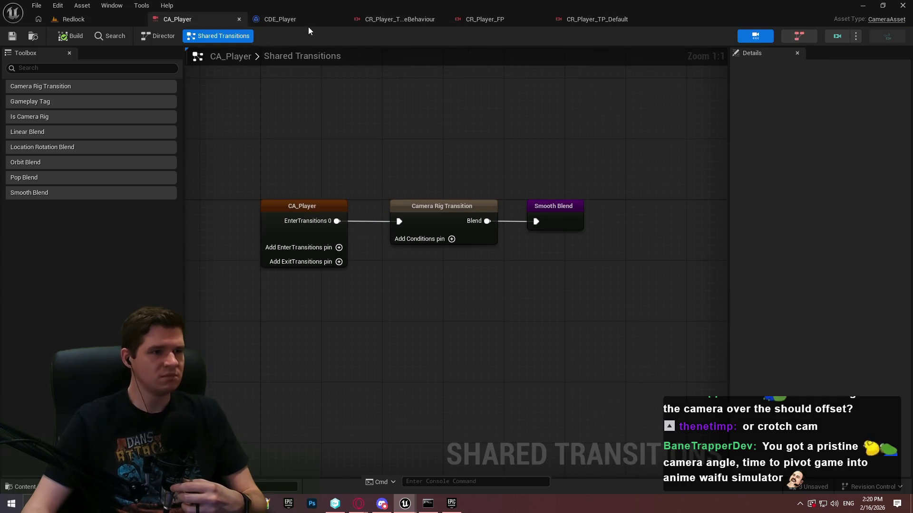
left_click(410, 18)
left_click(489, 230, "alt")
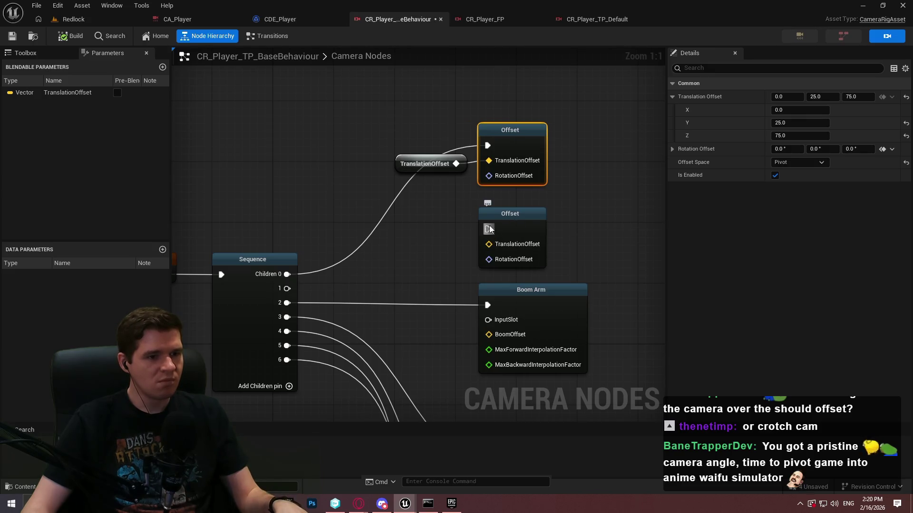
left_click(73, 28)
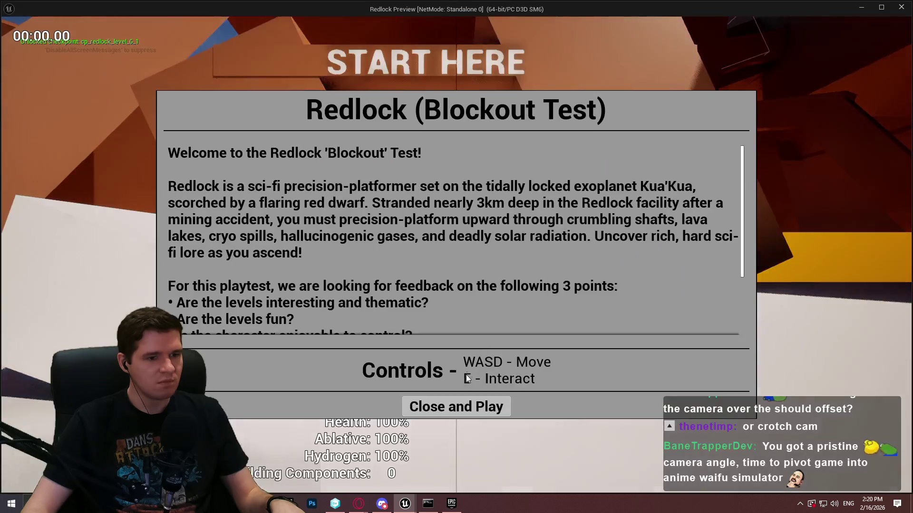
left_click(485, 405)
Step: Run the character forward to check the camera follow, then end the play session
key("w")
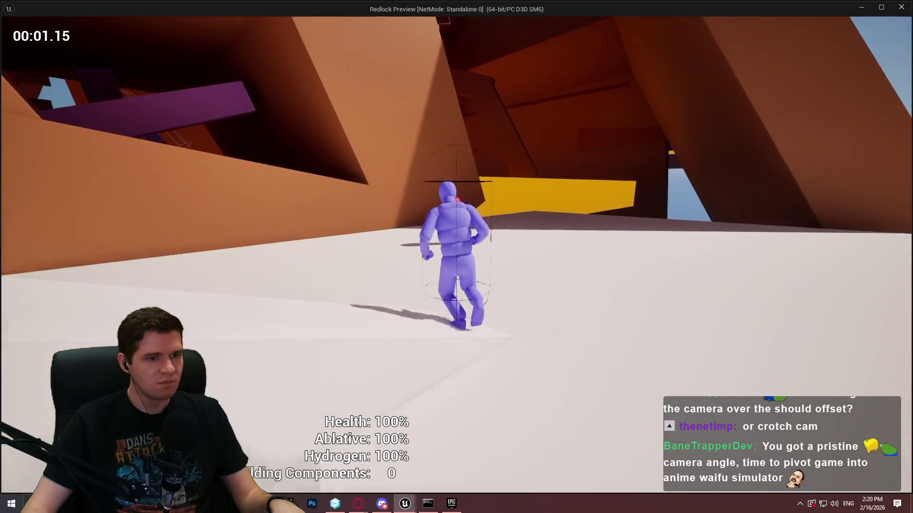
key("w")
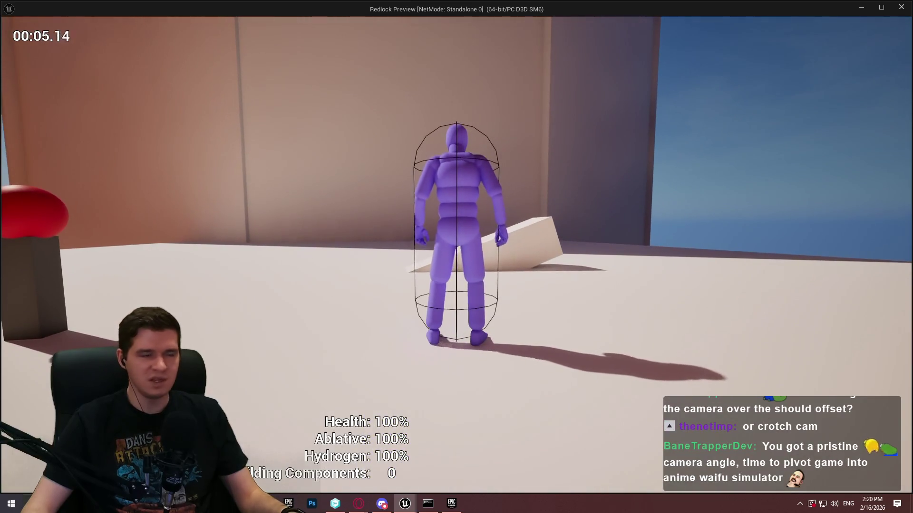
key("Escape")
Step: Inspect the base third-person rig's lower camera nodes and locate the rig asset in Content
left_click(415, 24)
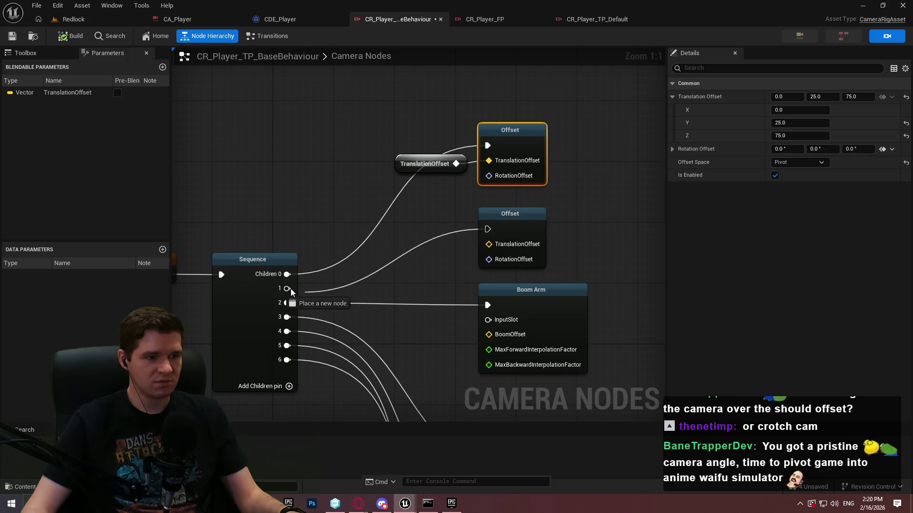
mouse_move(424, 241)
left_mouse_down()
mouse_move(402, 72)
mouse_move(412, 156)
mouse_move(419, 52)
mouse_move(369, 48)
mouse_move(295, 178)
left_mouse_up()
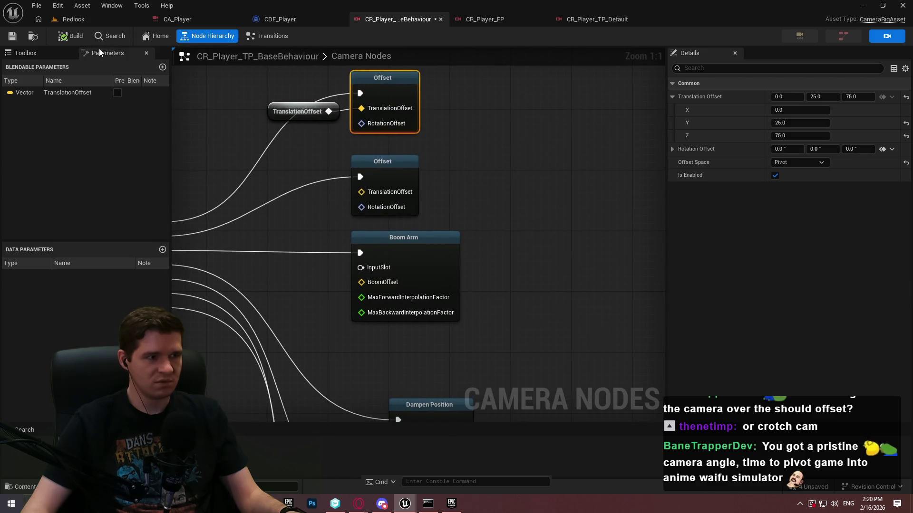
left_click(35, 39)
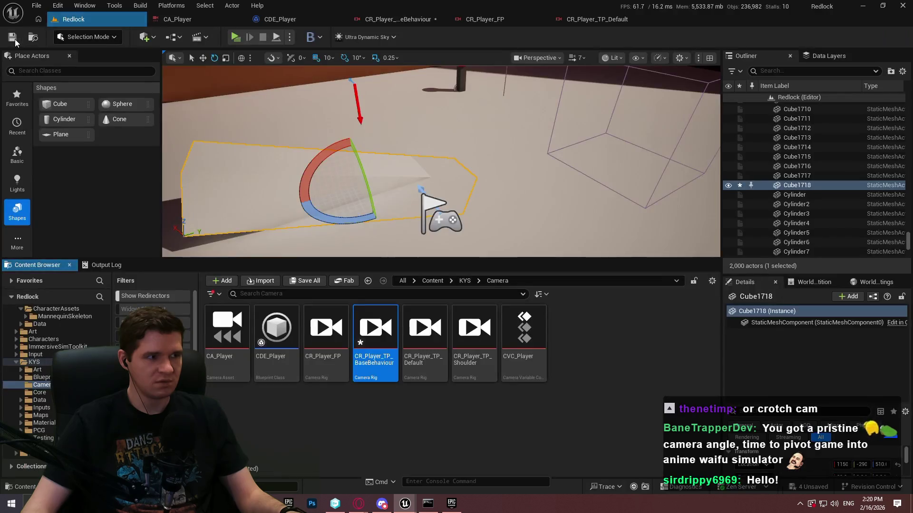
left_click(376, 21)
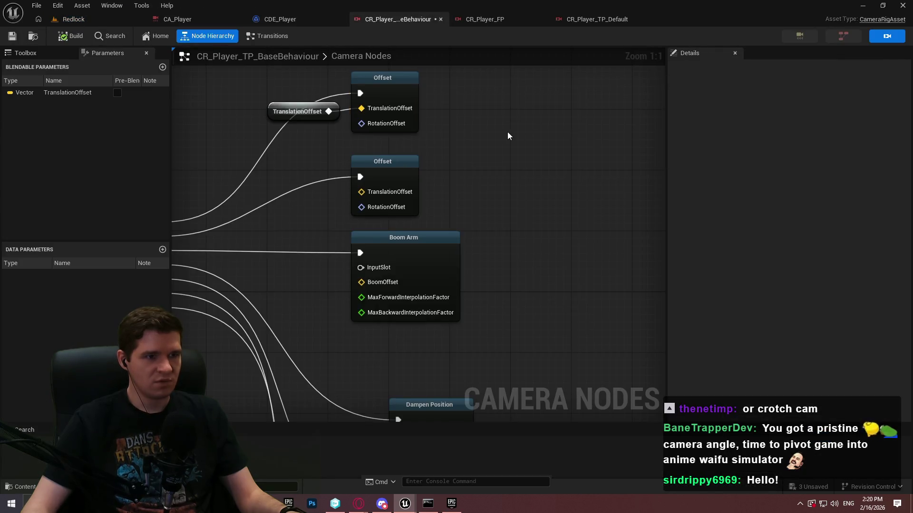
left_click(302, 19)
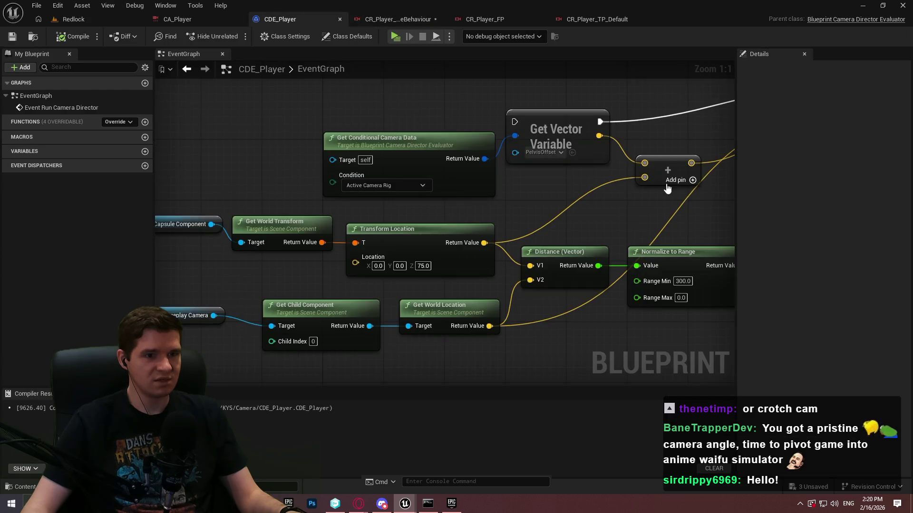
scroll(454, 274, "down", 2)
mouse_move(460, 273)
left_mouse_down()
mouse_move(427, 259)
mouse_move(451, 128)
mouse_move(579, 142)
mouse_move(367, 176)
mouse_move(576, 185)
mouse_move(391, 193)
left_mouse_up()
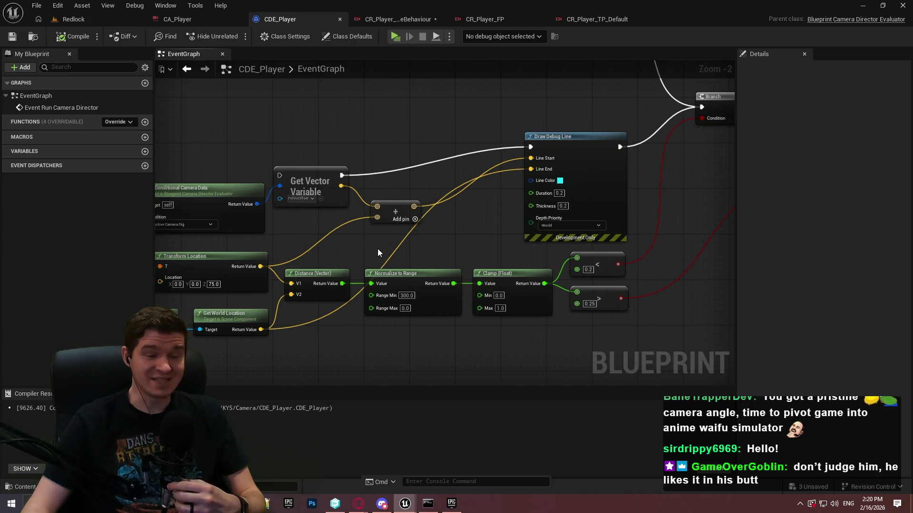
mouse_move(373, 216)
left_mouse_down()
mouse_move(495, 295)
mouse_move(255, 327)
mouse_move(428, 238)
left_mouse_up()
mouse_move(428, 119)
left_mouse_down()
mouse_move(309, 333)
mouse_move(209, 333)
mouse_move(190, 241)
mouse_move(195, 190)
mouse_move(166, 107)
mouse_move(162, 120)
mouse_move(575, 195)
left_mouse_up()
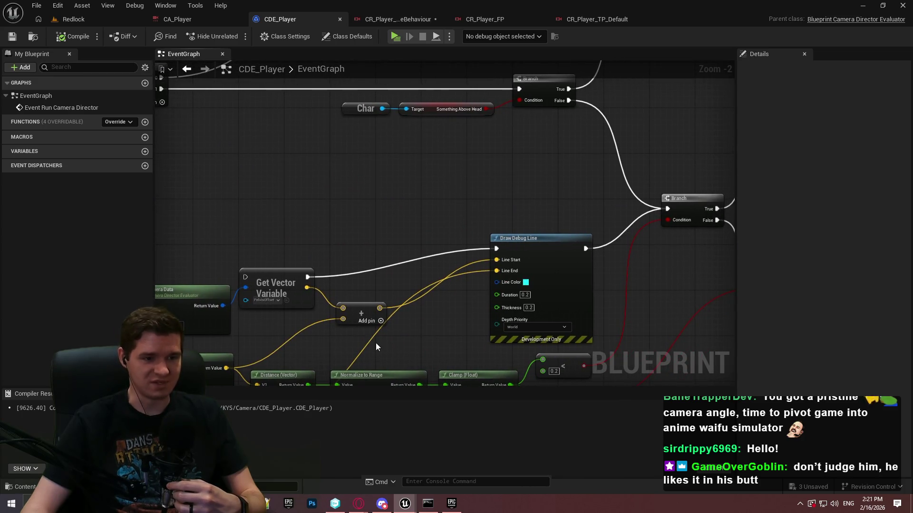
Step: Open ALS_AnimMan_CharacterBP from Content/AdvancedLocomotionV4/Blueprints/CharacterLogic
left_click(113, 22)
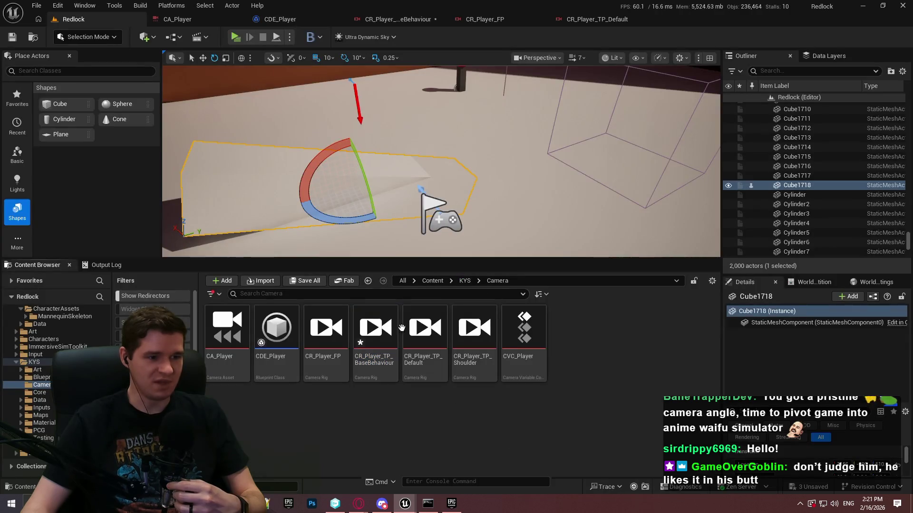
left_click(464, 281)
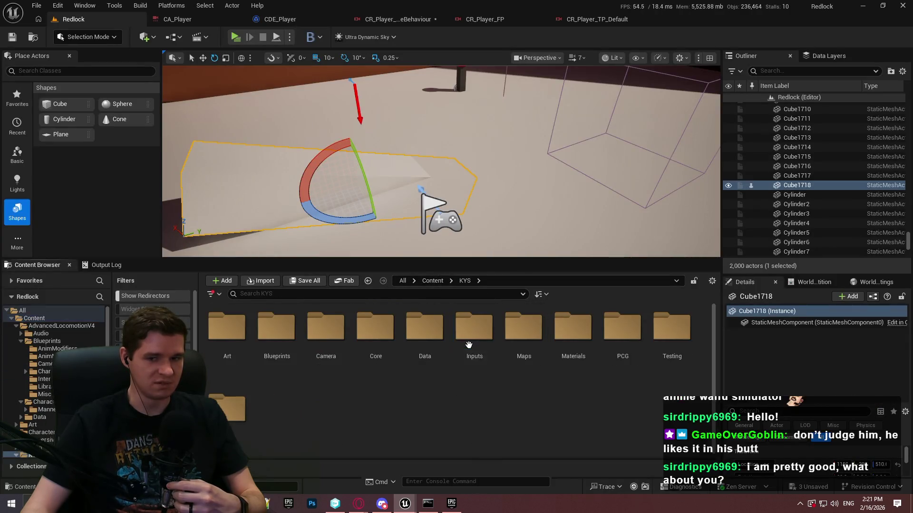
left_click(432, 281)
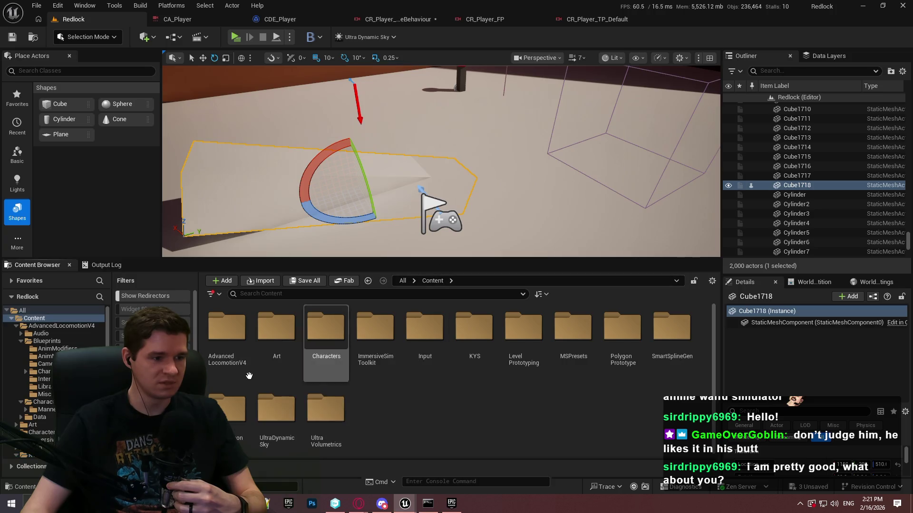
double_click(227, 327)
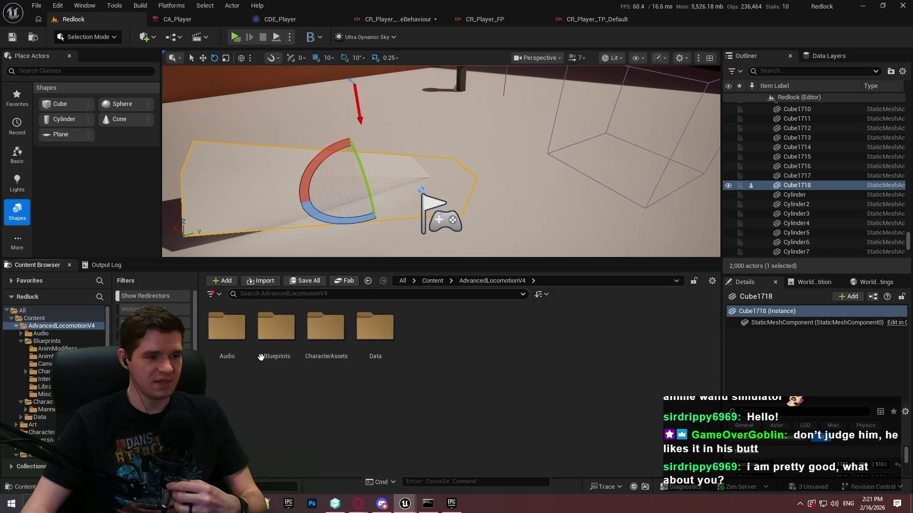
double_click(284, 343)
double_click(387, 340)
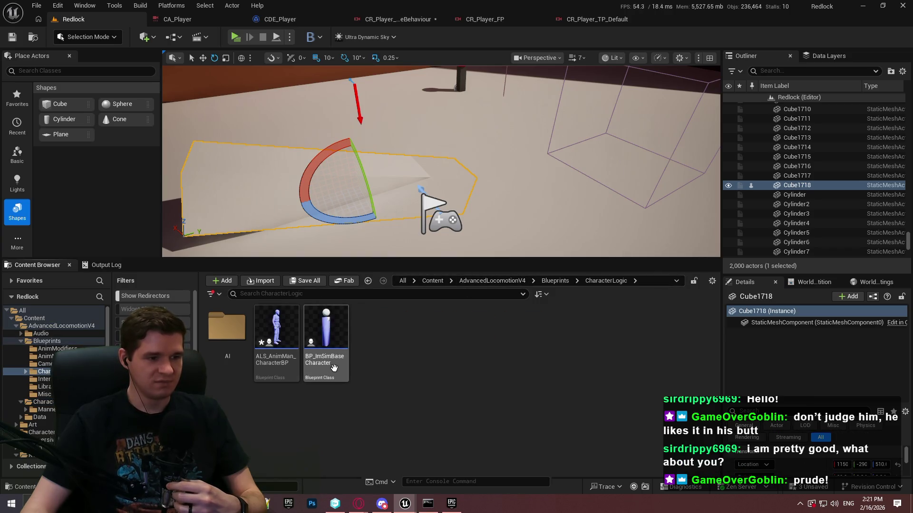
double_click(272, 377)
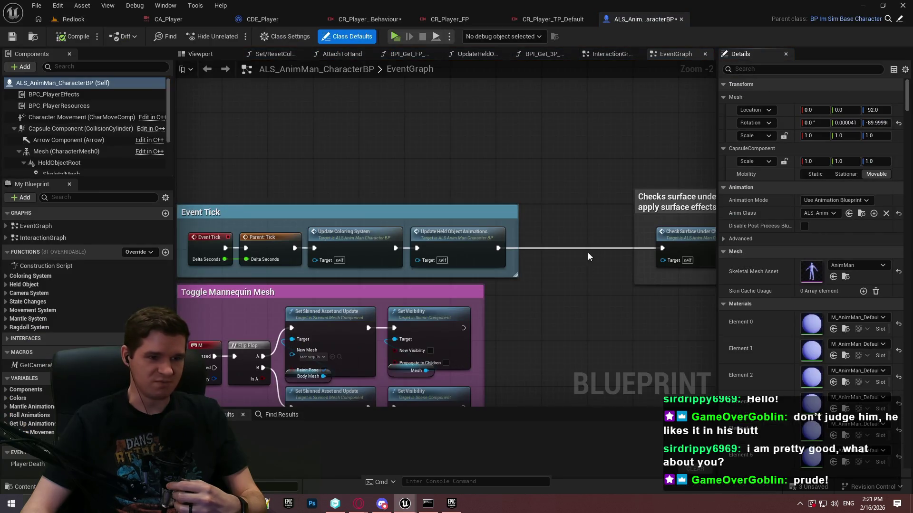
Step: Set the GameplayCamera component's Location Z to 90 and return to the Redlock level
scroll(285, 190, "down", 1)
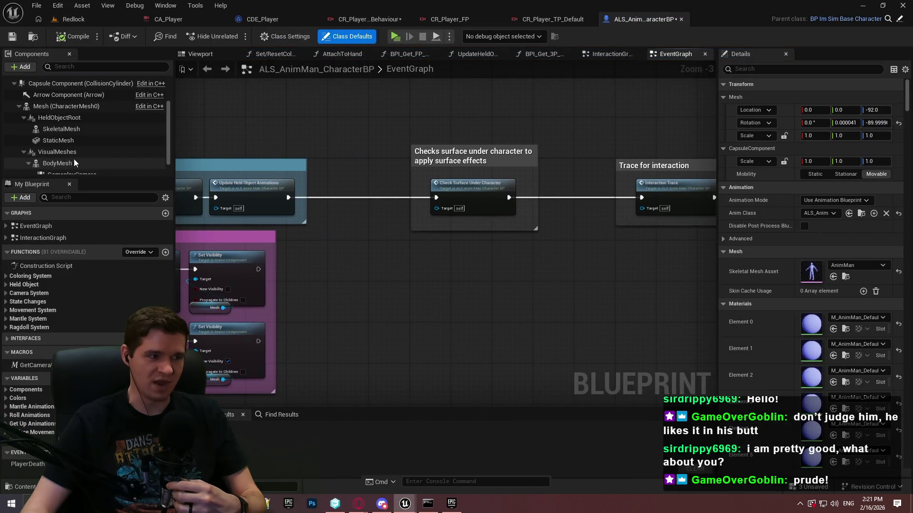
left_click(68, 163)
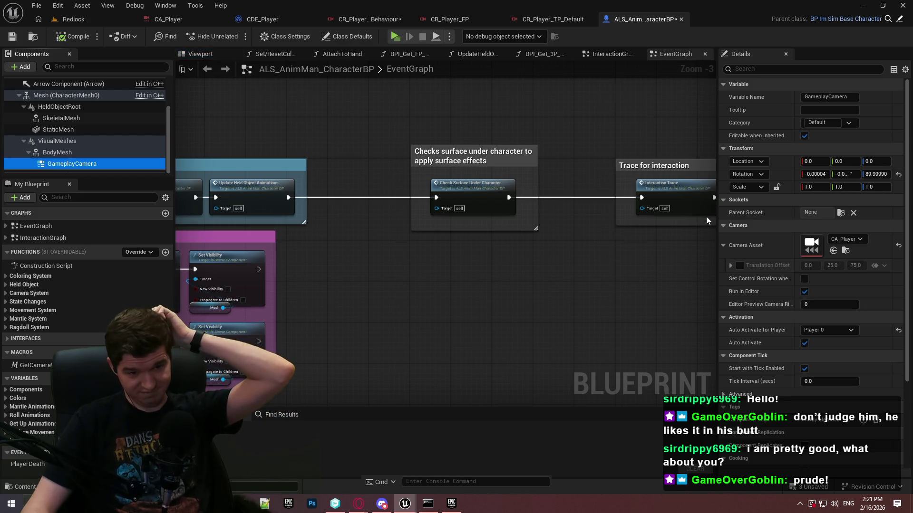
left_click(200, 54)
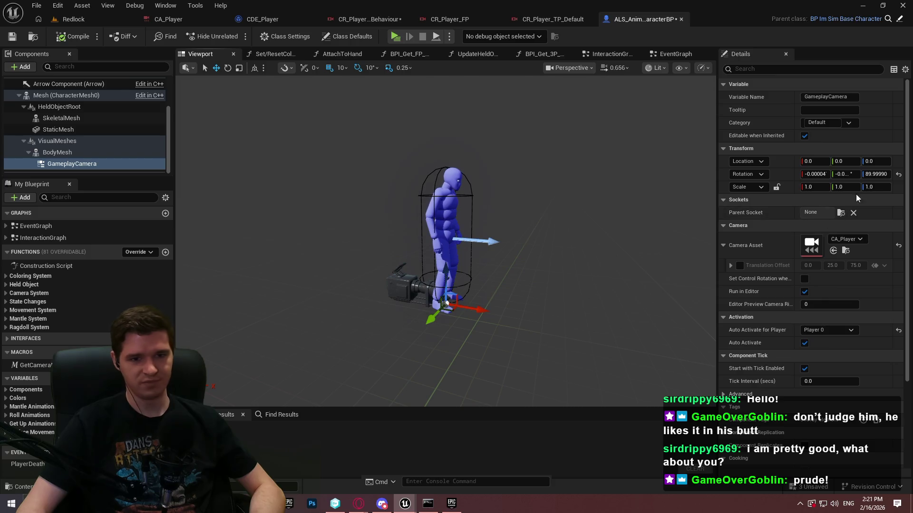
left_click(875, 162)
type("90")
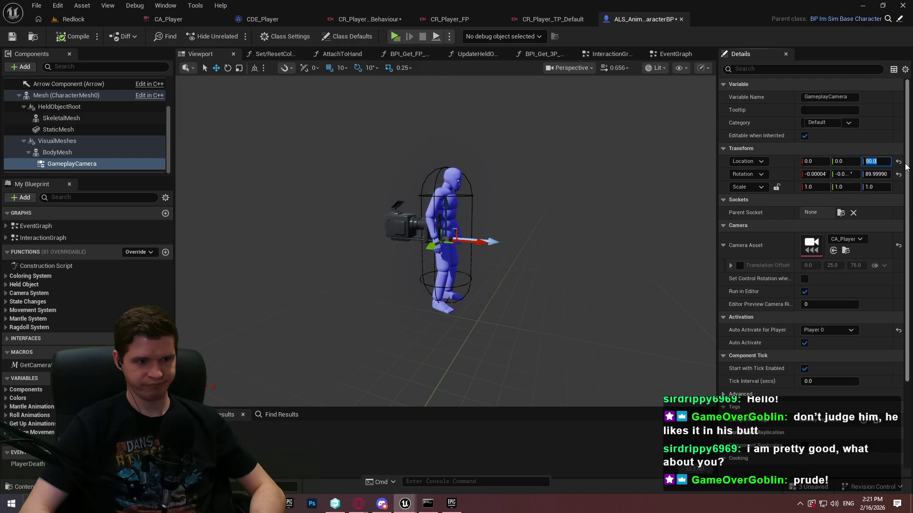
left_click(69, 21)
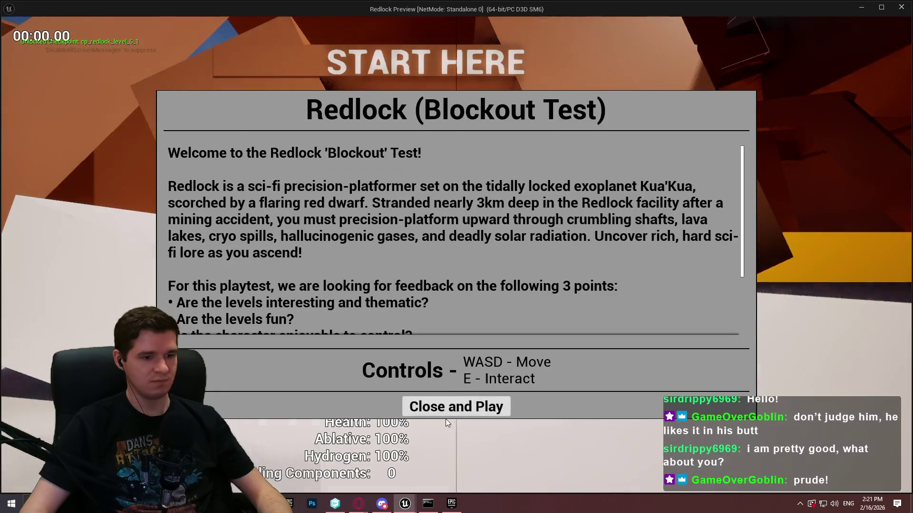
left_click(449, 406)
key("w")
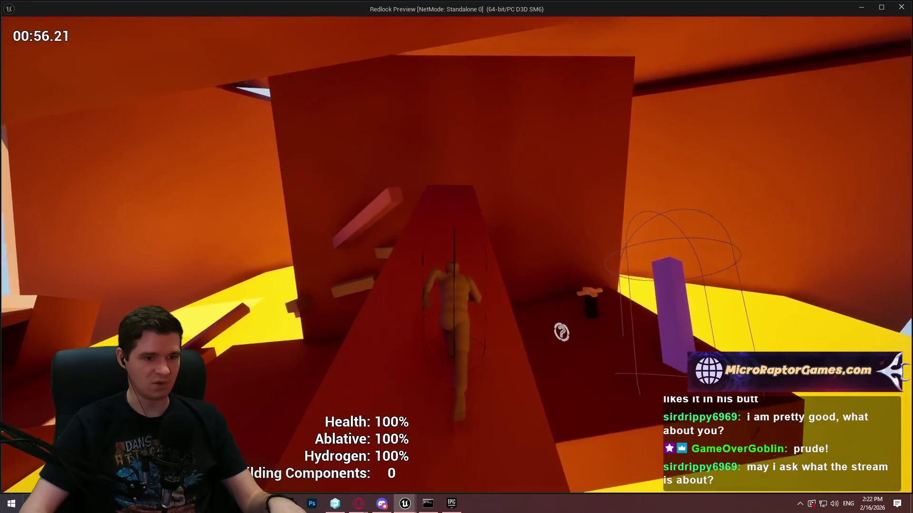
key("Escape")
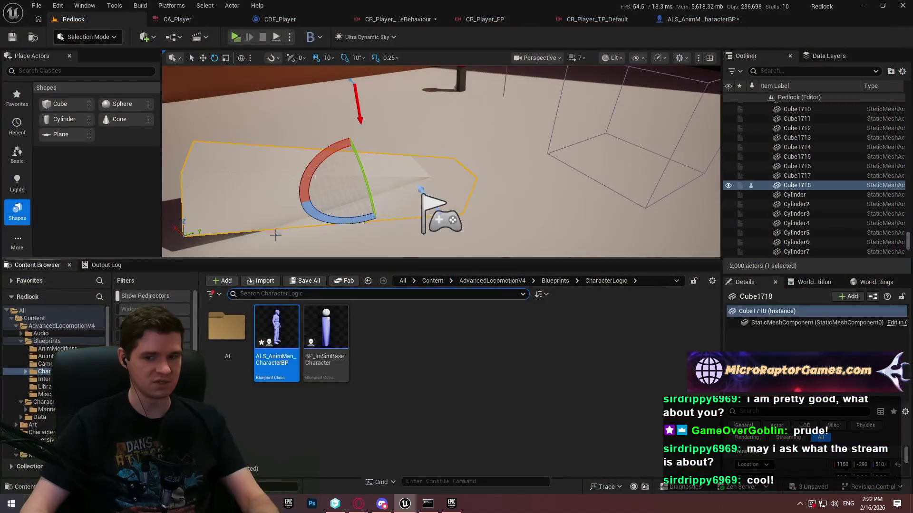
Step: Inspect the character blueprint's Capsule Component size, then launch a new Redlock play session with Alt+P
left_click(692, 22)
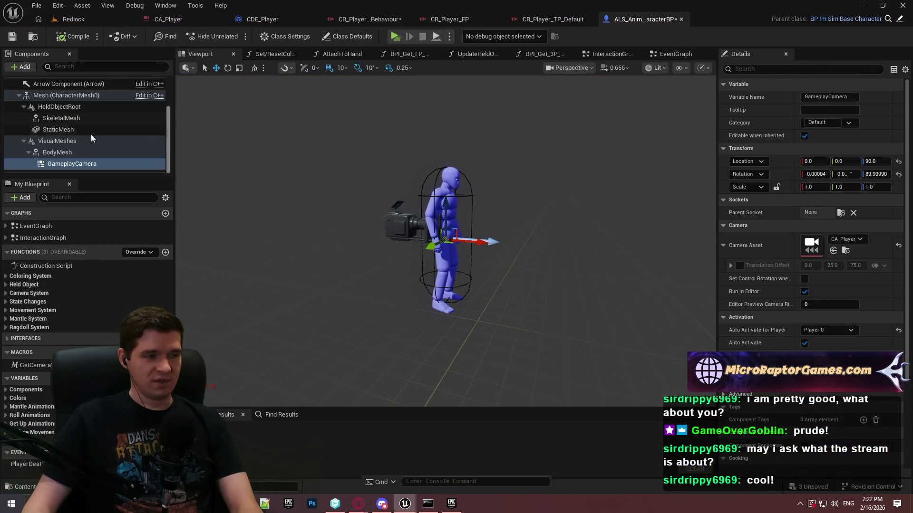
scroll(95, 136, "up", 5)
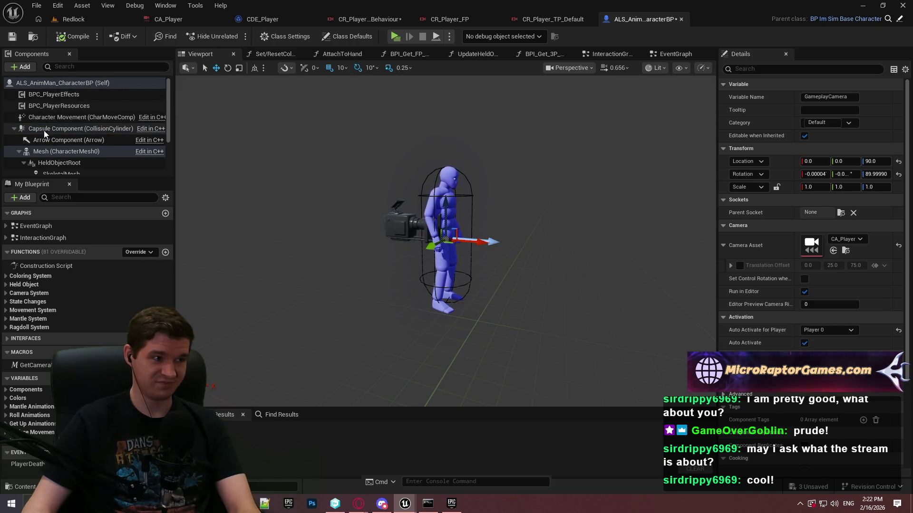
left_click(45, 129)
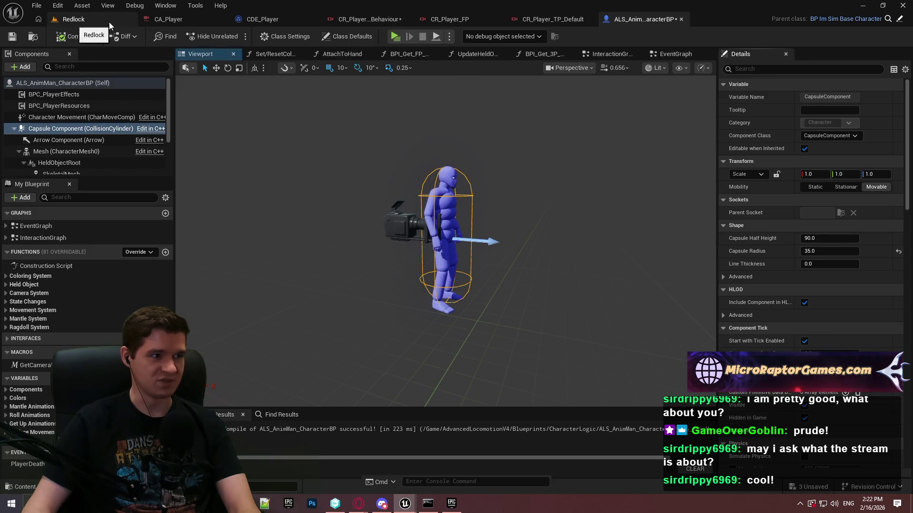
left_click(386, 18)
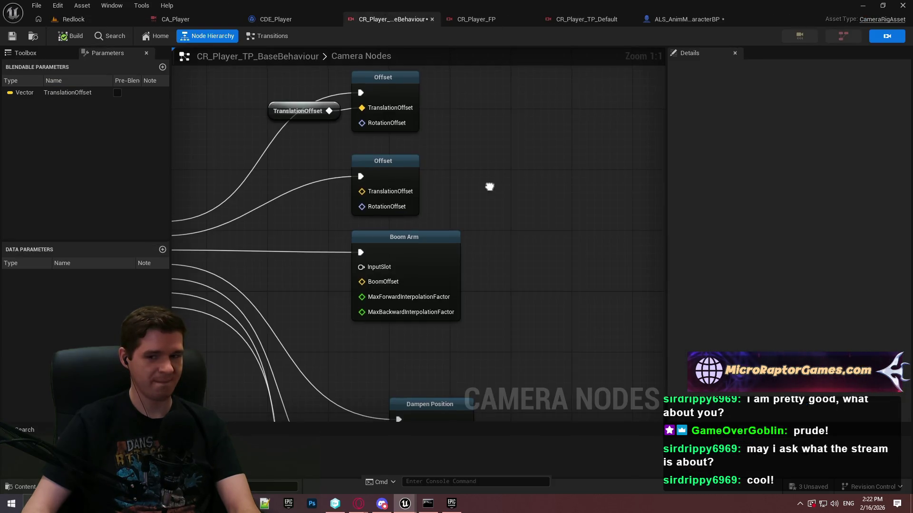
left_click(96, 22)
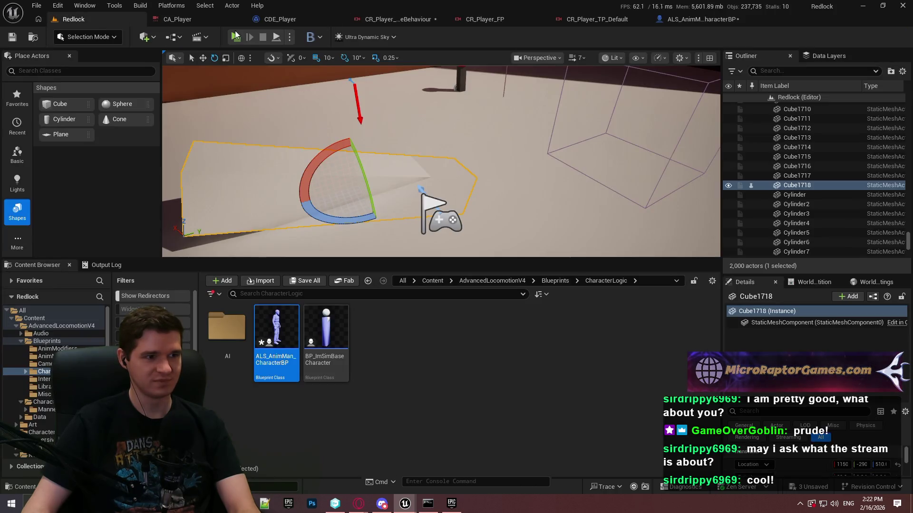
key("alt+p")
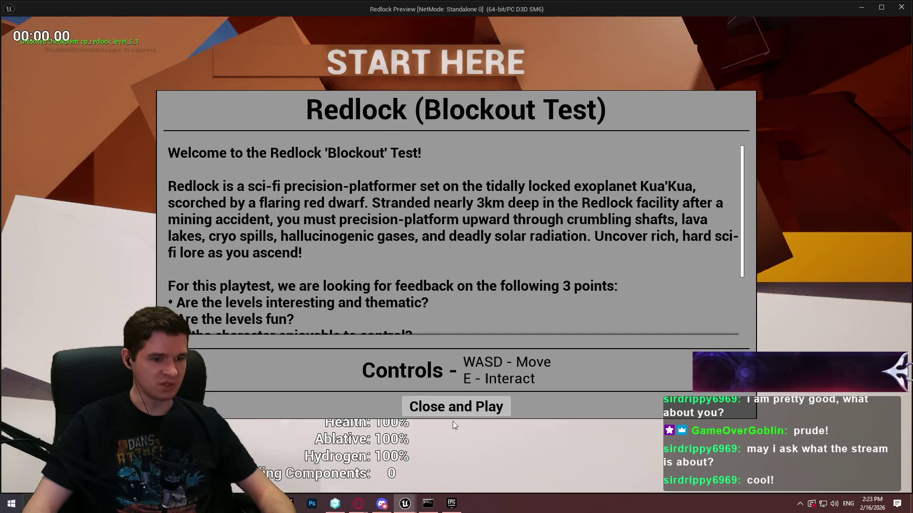
Step: Dismiss the intro dialog, then run, jump and crouch toward the START HERE structure
left_click(455, 406)
key("w")
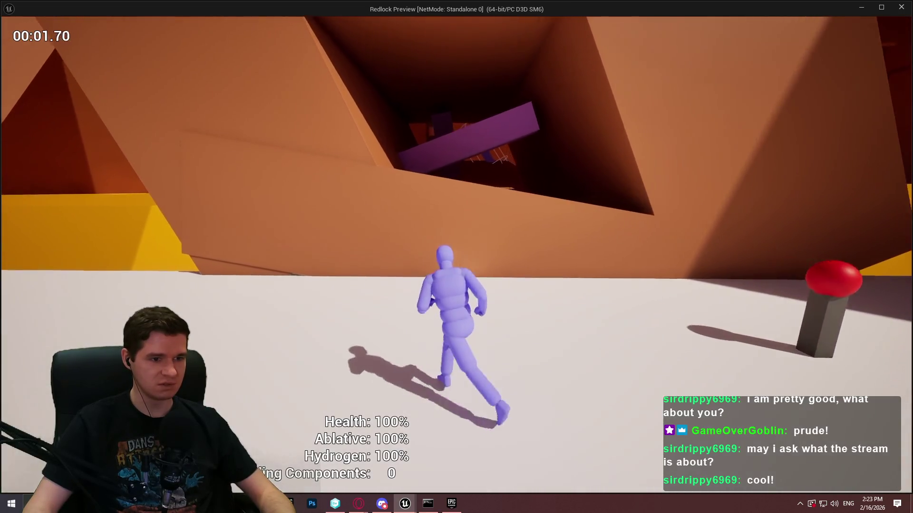
key("space")
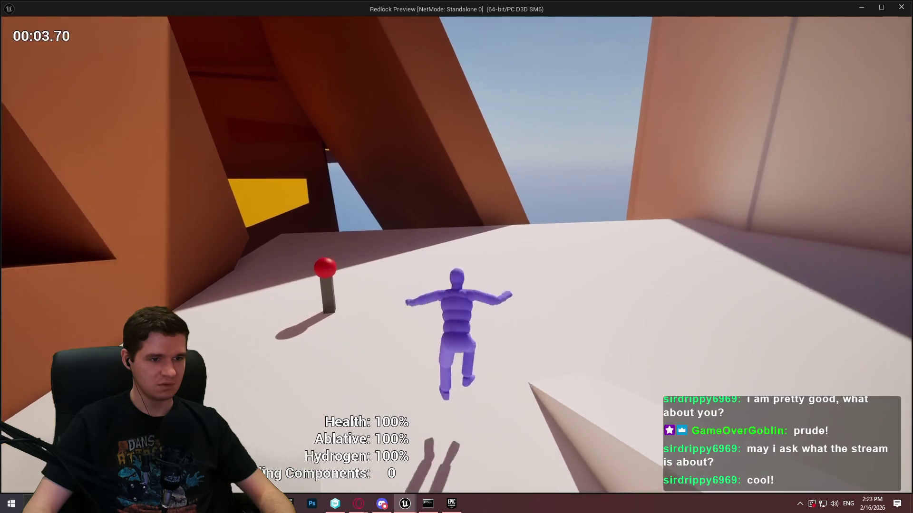
key("space")
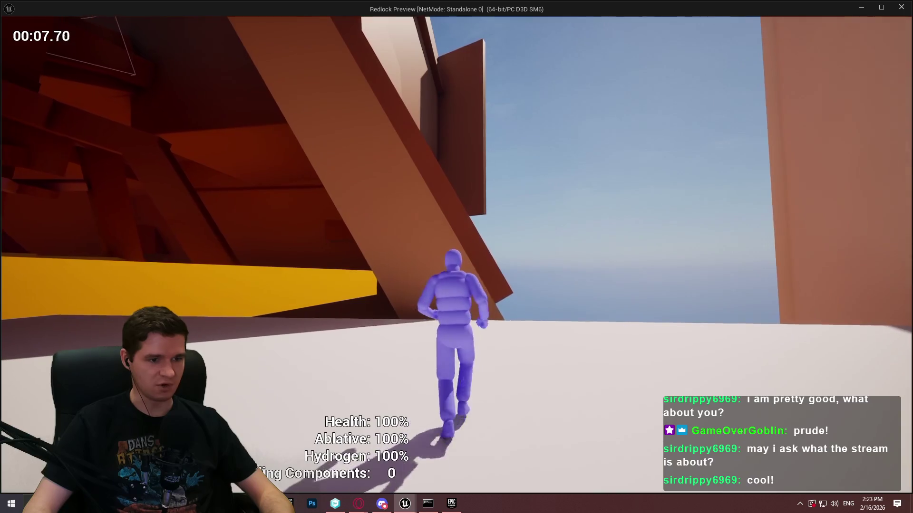
key("c")
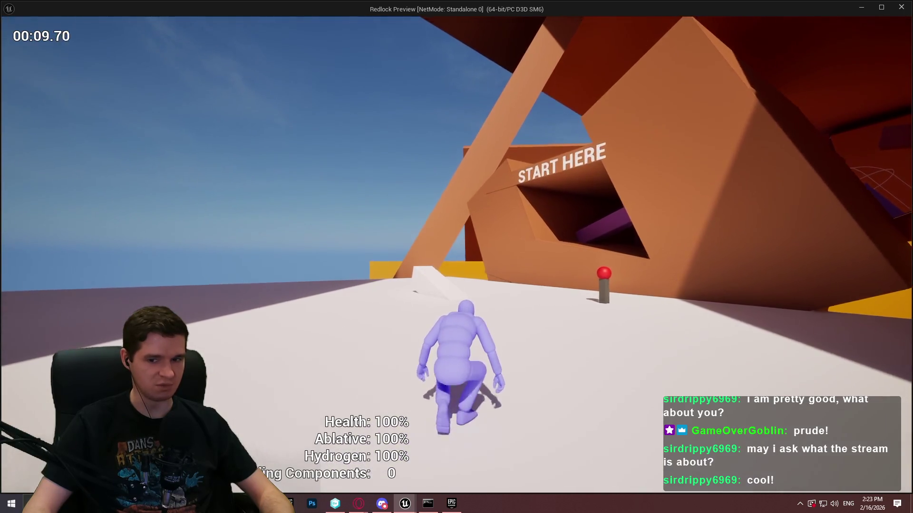
key("c")
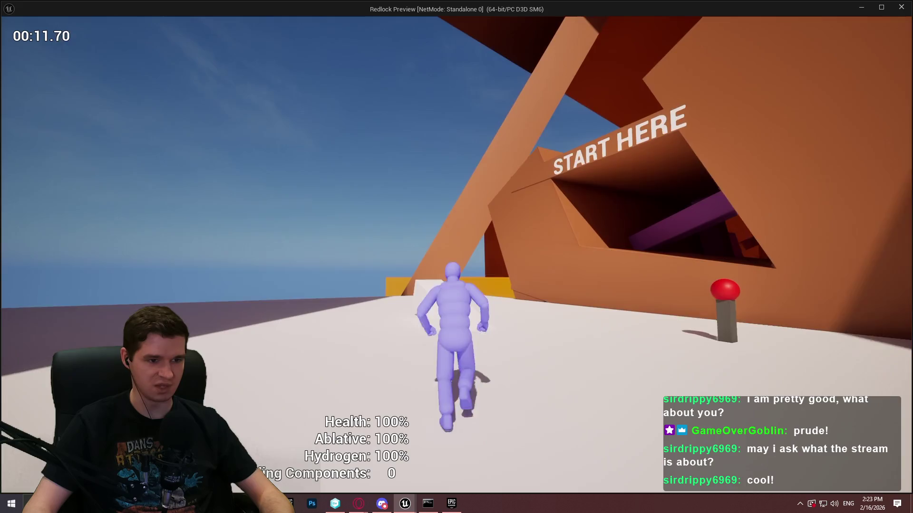
key("space")
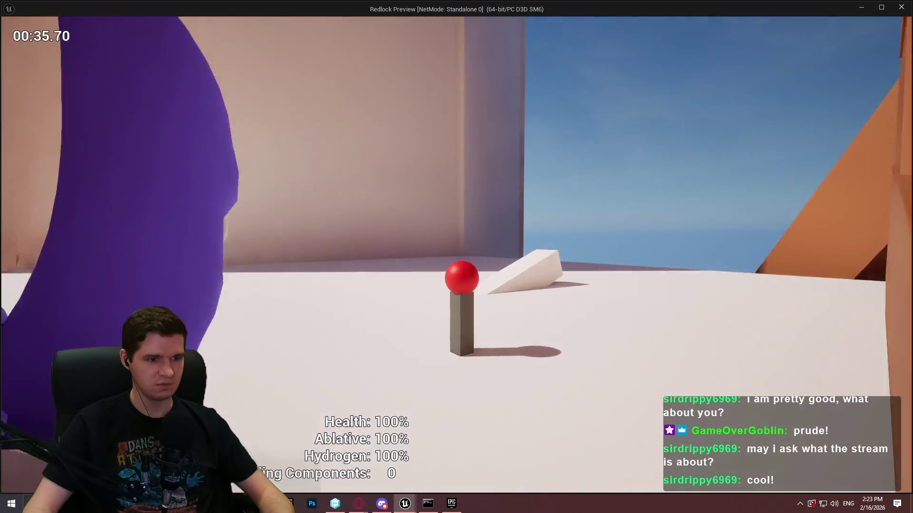
Step: Run the character around the red button and climb the yellow-lit shaft
key("w")
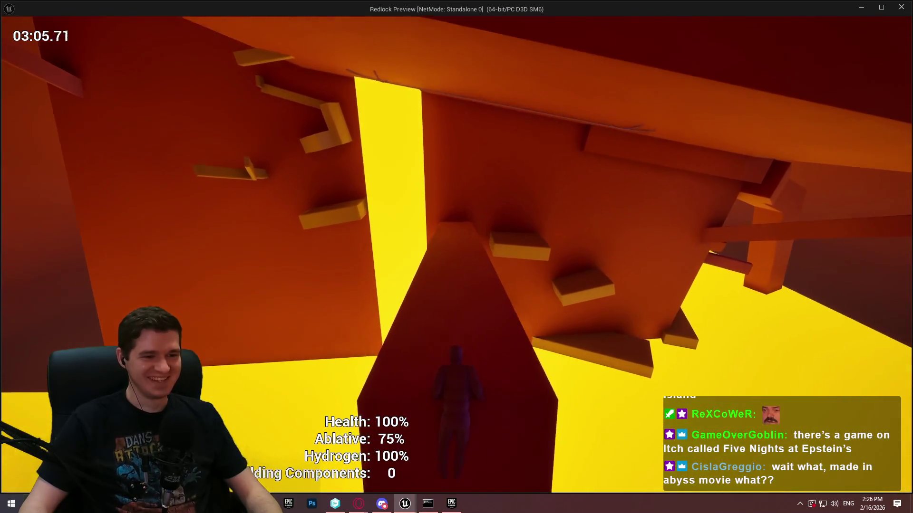
Step: Stop play and inspect the two Dampen Position nodes in CR_Player_TP_BaseBehaviour
key("Escape")
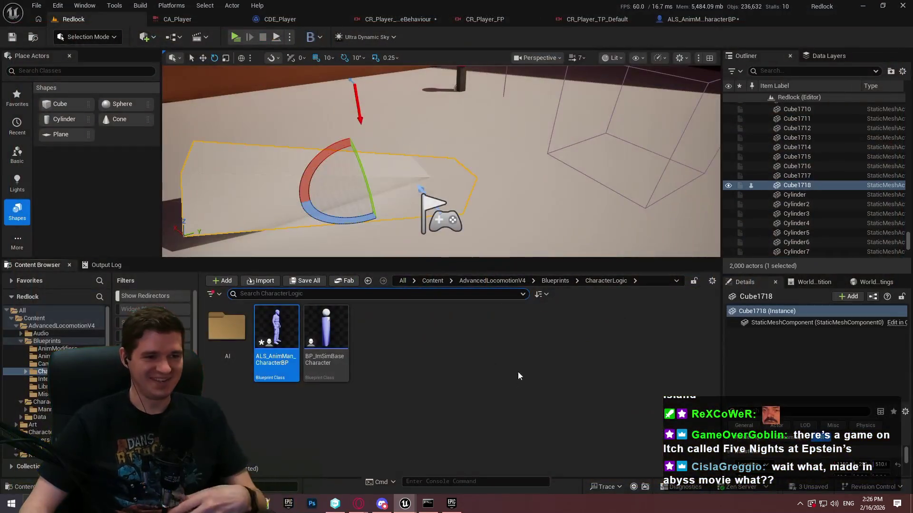
left_click(398, 20)
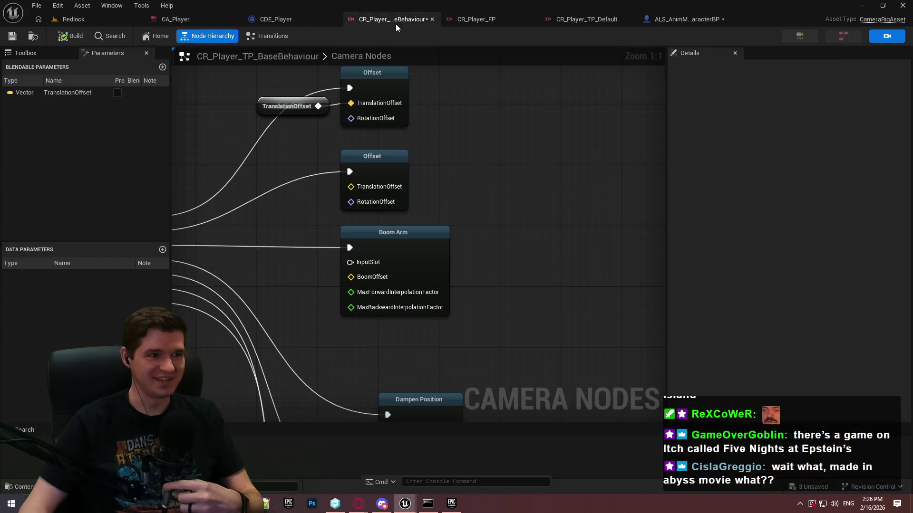
scroll(508, 205, "down", 3)
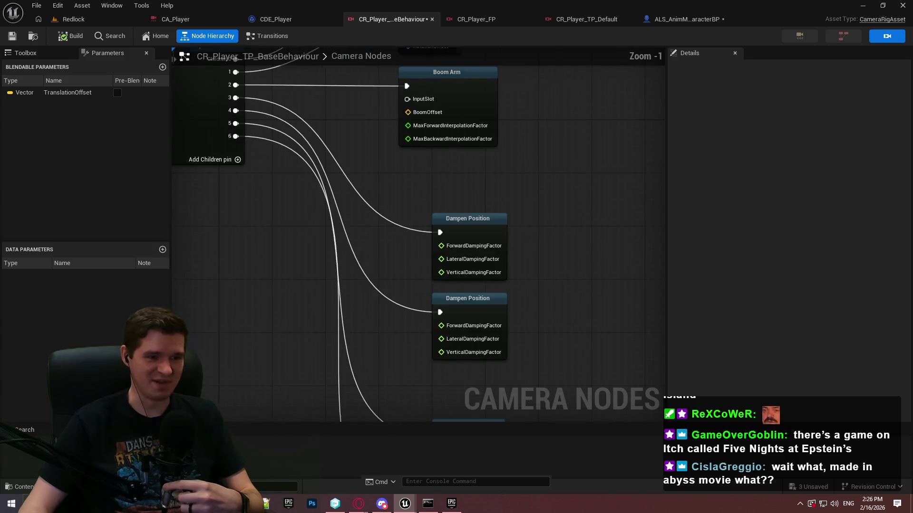
left_click_drag(392, 96, 392, 97)
scroll(396, 149, "up", 4)
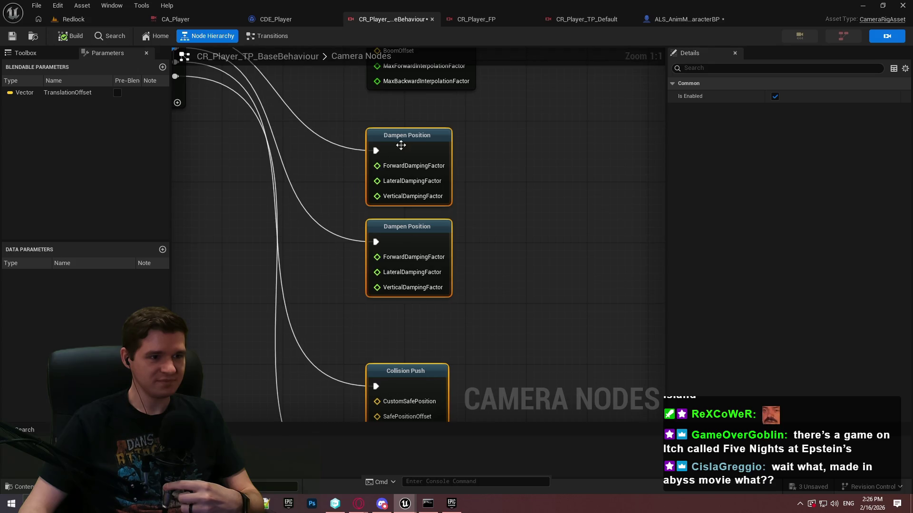
left_click(516, 169)
scroll(516, 170, "up", 5)
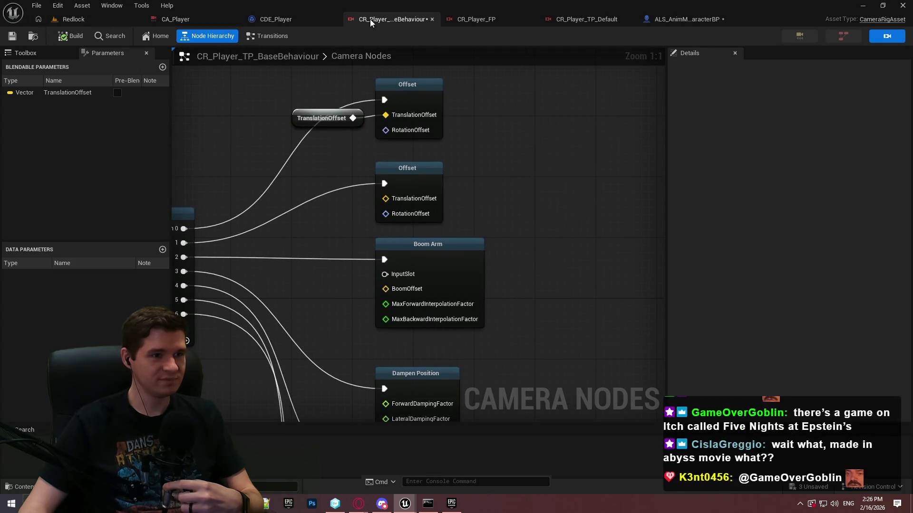
left_click(697, 22)
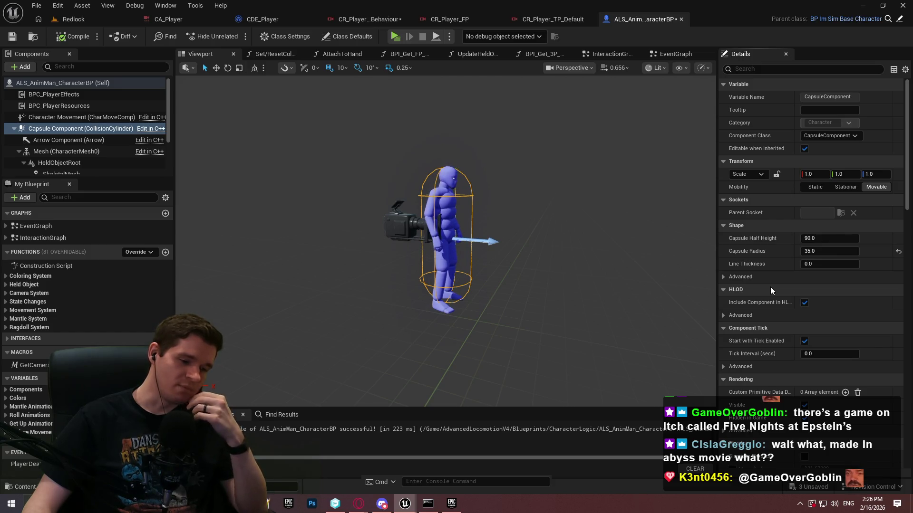
Step: Show CDE_Player's event graph zoomed to the Branch and Activate Camera Rig nodes
left_click(303, 19)
scroll(521, 269, "up", 3)
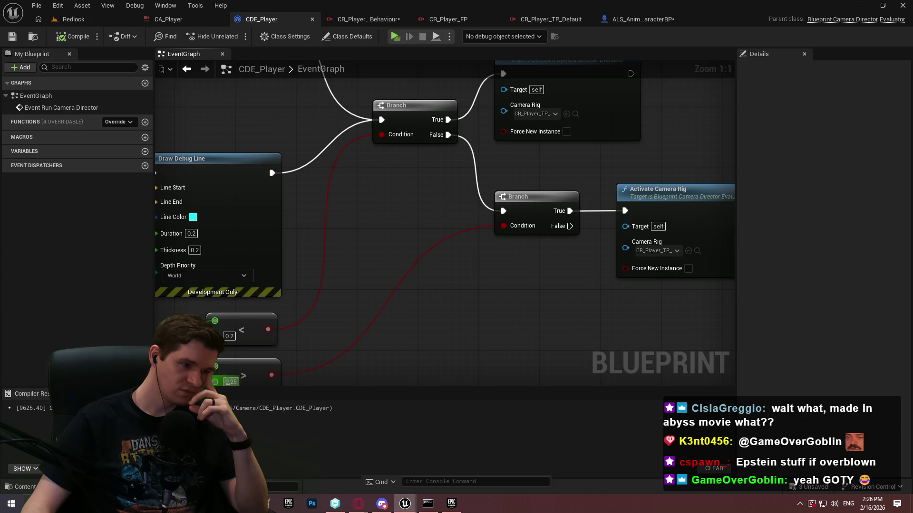
Step: Change the greater-than distance threshold from 0.25 to 0.3, then play in editor
type("06")
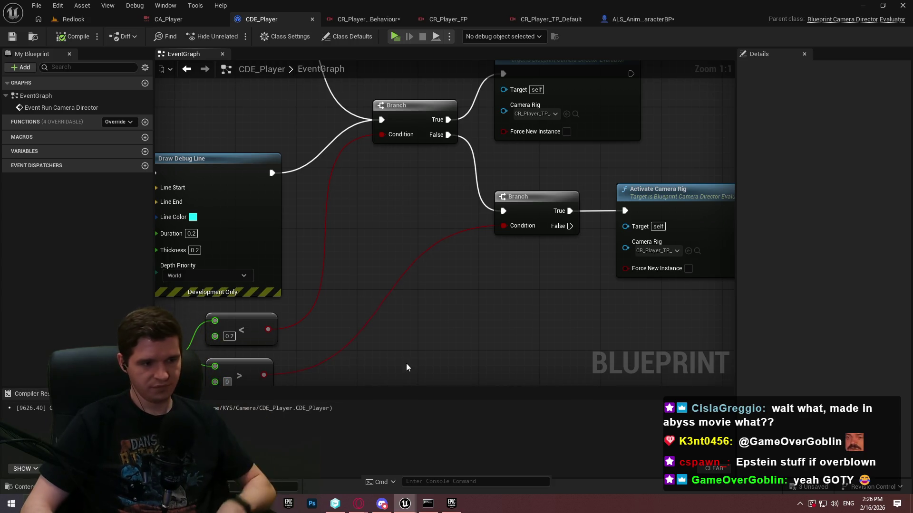
key("Return")
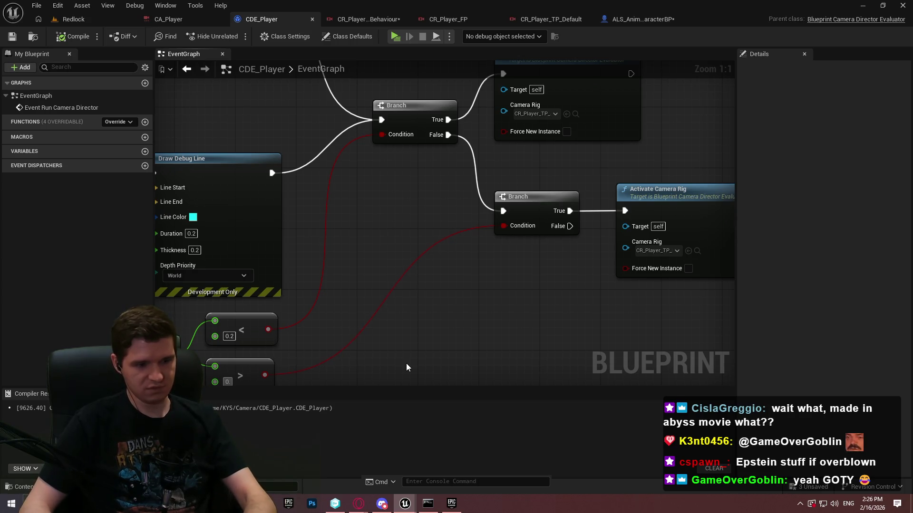
type(".3")
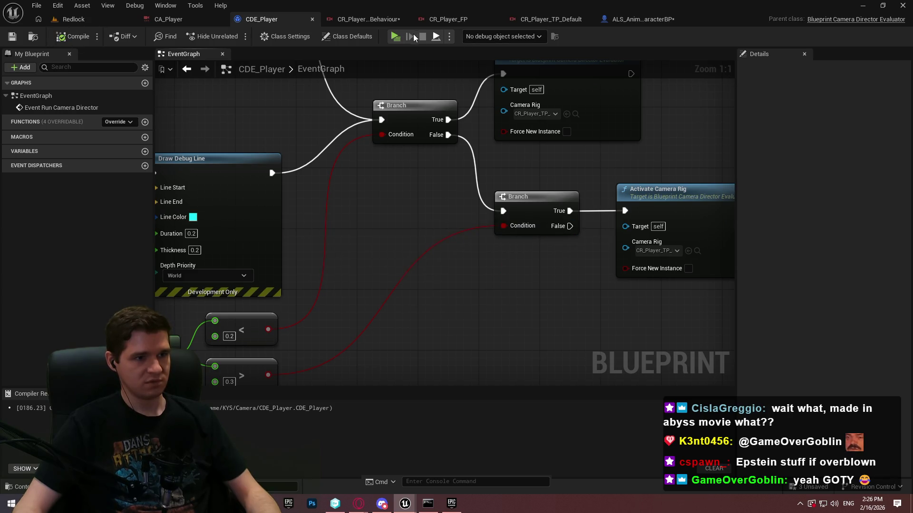
key("alt+p")
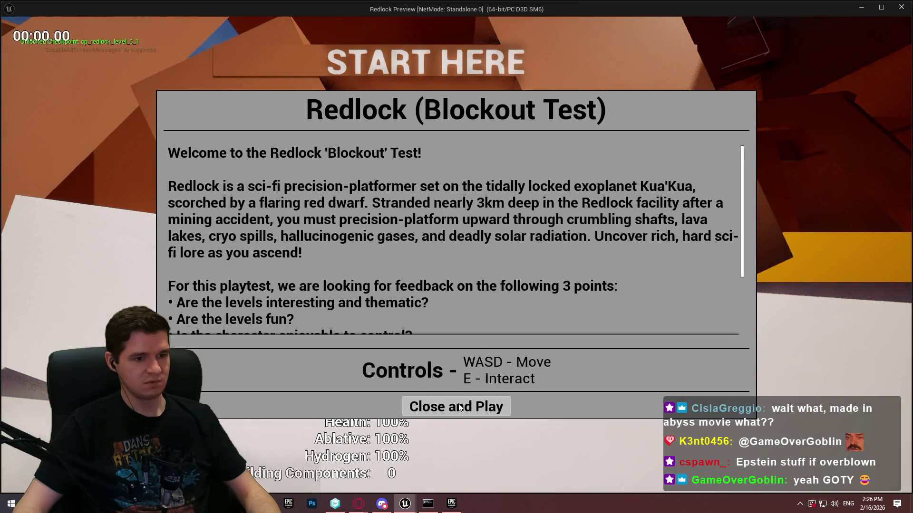
Step: Play-test the level, then set the greater-than threshold back to 0.25
left_click(460, 407)
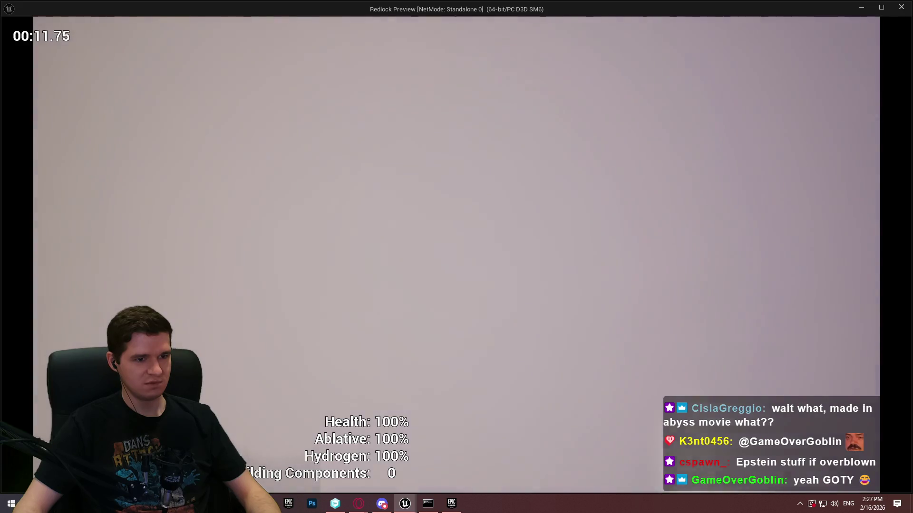
key("Escape")
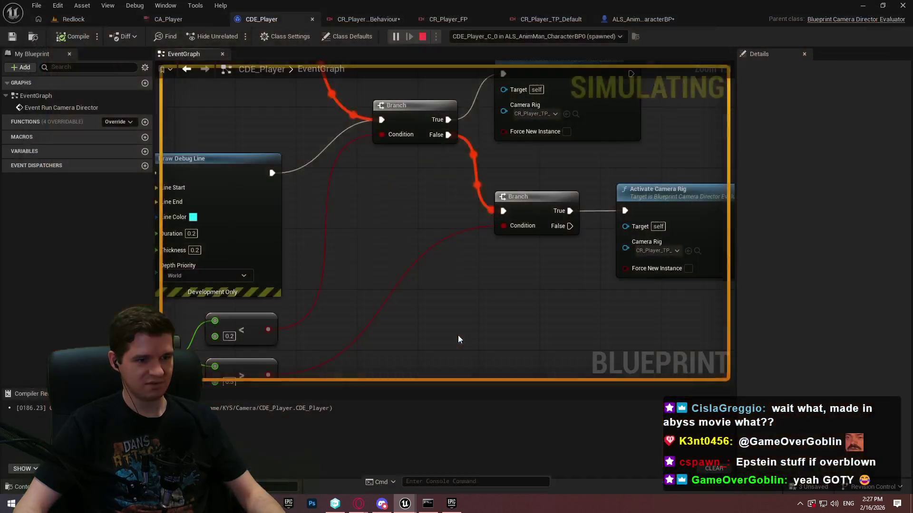
mouse_move(494, 287)
left_mouse_down()
mouse_move(498, 272)
mouse_move(487, 298)
mouse_move(541, 309)
mouse_move(489, 271)
mouse_move(424, 274)
left_mouse_up()
scroll(488, 302, "down", 1)
type("0.25")
Step: Replay Redlock, running forward to check the camera rig switching, then return to the editor
left_click(391, 36)
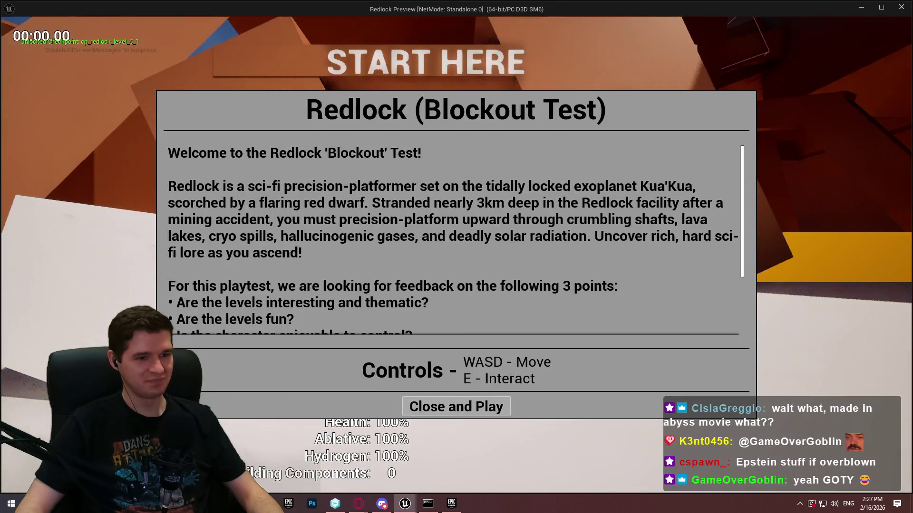
key("Return")
key("w")
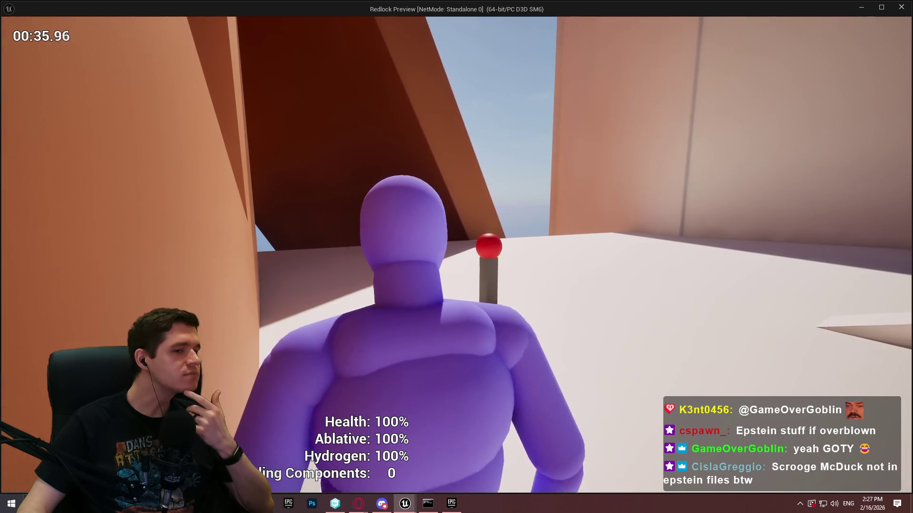
key("alt+Tab")
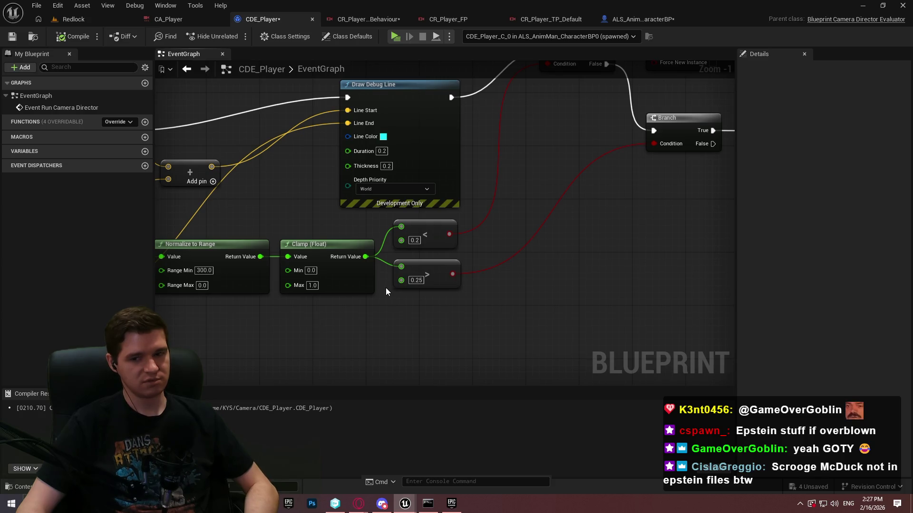
mouse_move(386, 287)
left_mouse_down()
mouse_move(786, 347)
mouse_move(509, 265)
mouse_move(204, 260)
mouse_move(135, 354)
left_mouse_up()
mouse_move(37, 338)
left_mouse_down()
mouse_move(15, 333)
mouse_move(645, 303)
left_mouse_up()
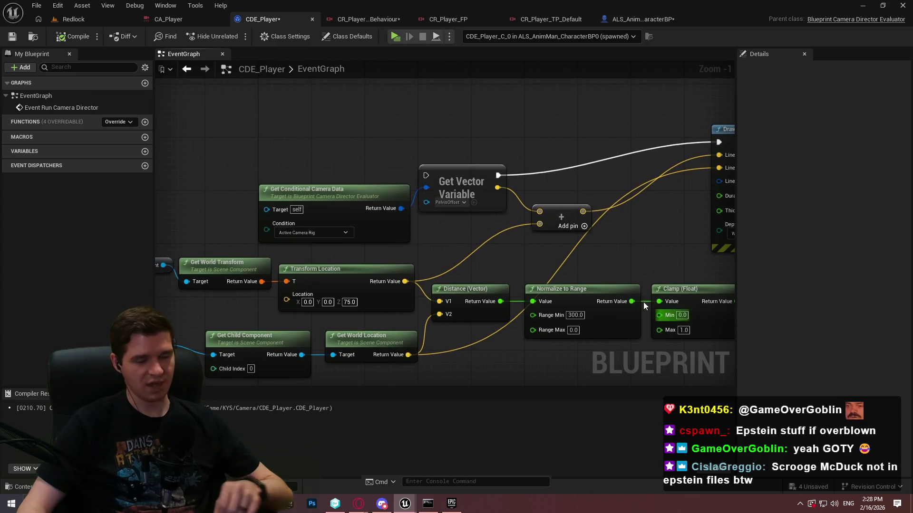
mouse_move(275, 116)
left_mouse_down()
mouse_move(540, 265)
mouse_move(480, 227)
left_mouse_up()
left_click_drag(461, 159, 462, 150)
left_click_drag(566, 218, 544, 176)
left_click(594, 245)
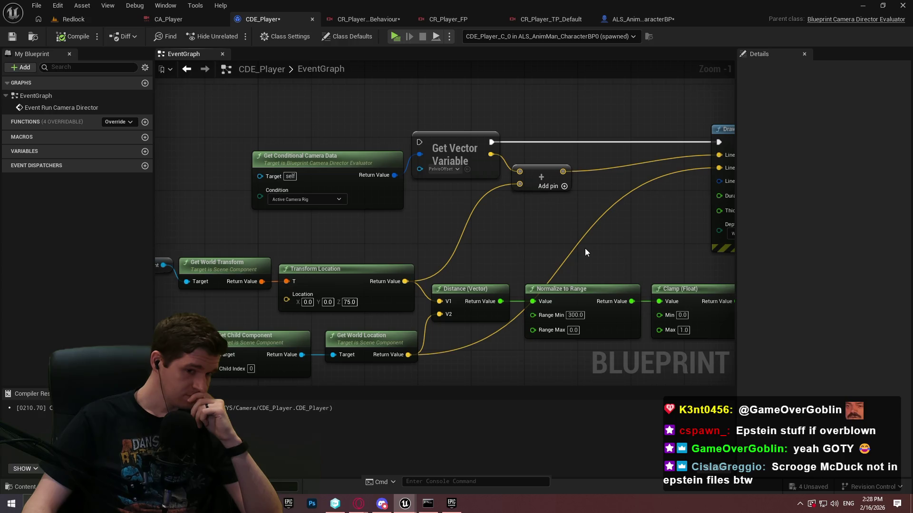
left_click_drag(586, 249, 259, 232)
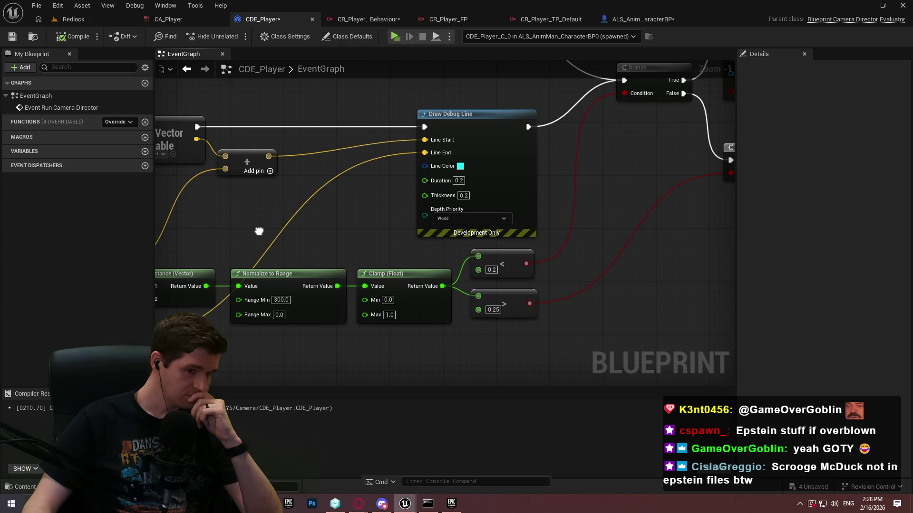
left_click_drag(259, 232, 258, 227)
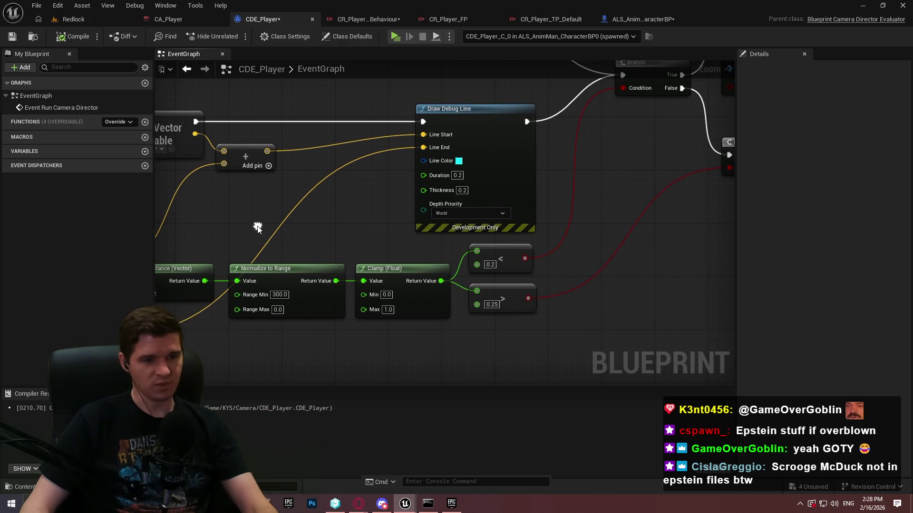
scroll(247, 215, "down", 2)
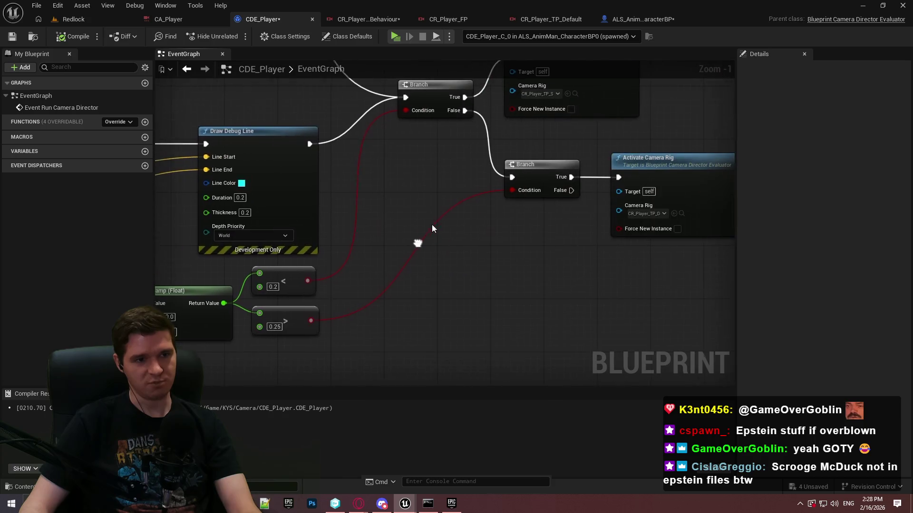
scroll(524, 257, "up", 2)
mouse_move(524, 256)
left_mouse_down()
mouse_move(530, 180)
mouse_move(375, 274)
left_mouse_up()
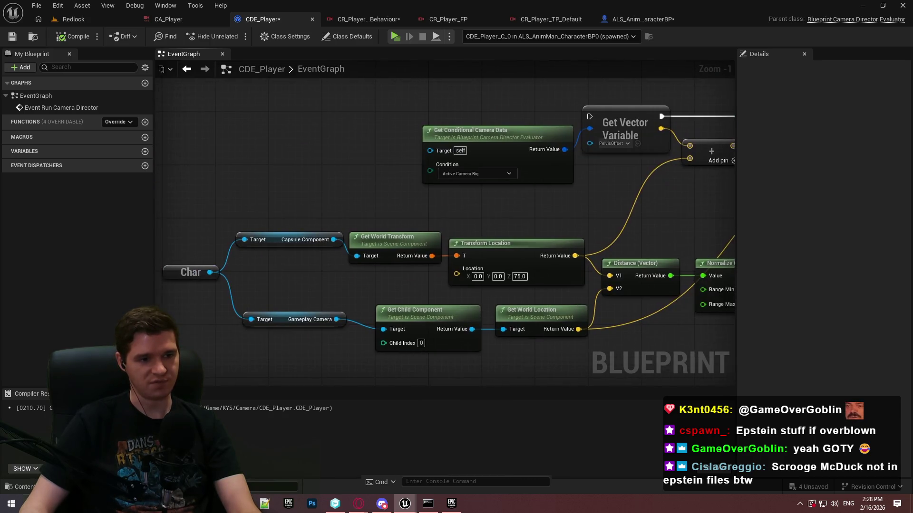
mouse_move(560, 367)
left_mouse_down()
mouse_move(288, 324)
mouse_move(389, 319)
left_mouse_up()
left_click(347, 327)
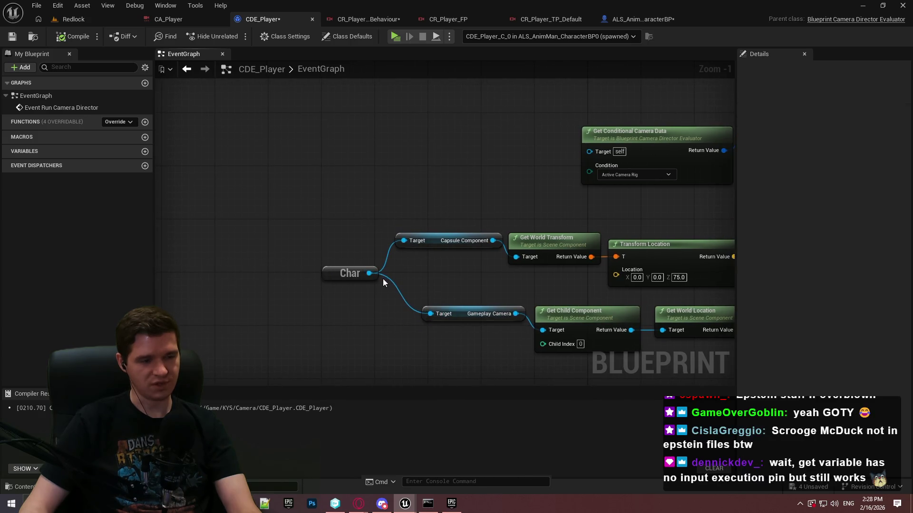
mouse_move(375, 274)
left_mouse_down()
mouse_move(372, 286)
mouse_move(358, 287)
left_mouse_up()
left_click(475, 352)
left_click_drag(475, 352, 216, 304)
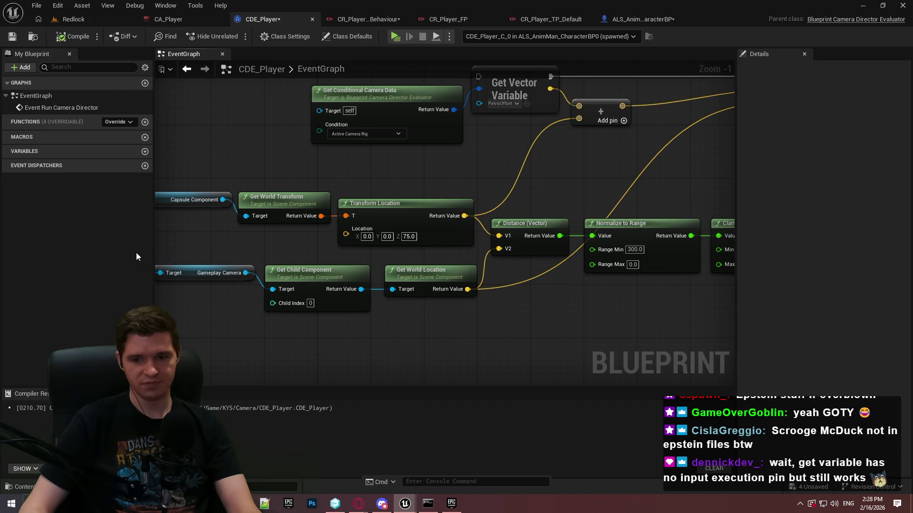
mouse_move(136, 253)
left_mouse_down()
mouse_move(497, 265)
mouse_move(199, 165)
mouse_move(537, 283)
mouse_move(478, 206)
left_mouse_up()
scroll(259, 165, "down", 1)
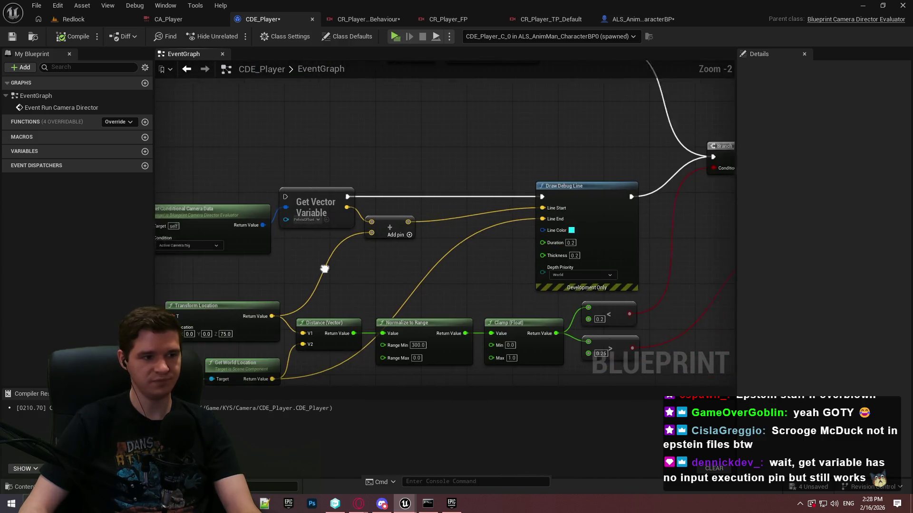
scroll(326, 232, "up", 2)
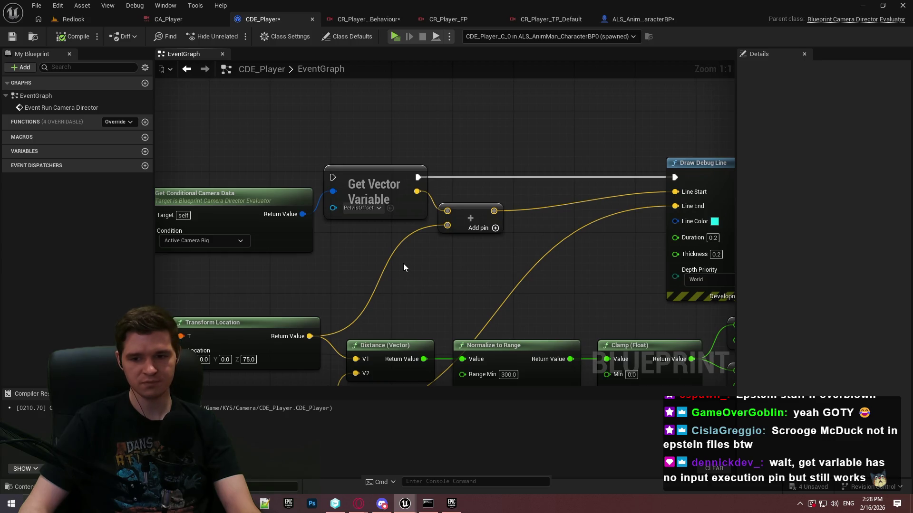
mouse_move(628, 287)
left_mouse_down()
mouse_move(461, 270)
mouse_move(442, 259)
mouse_move(717, 258)
mouse_move(396, 240)
left_mouse_up()
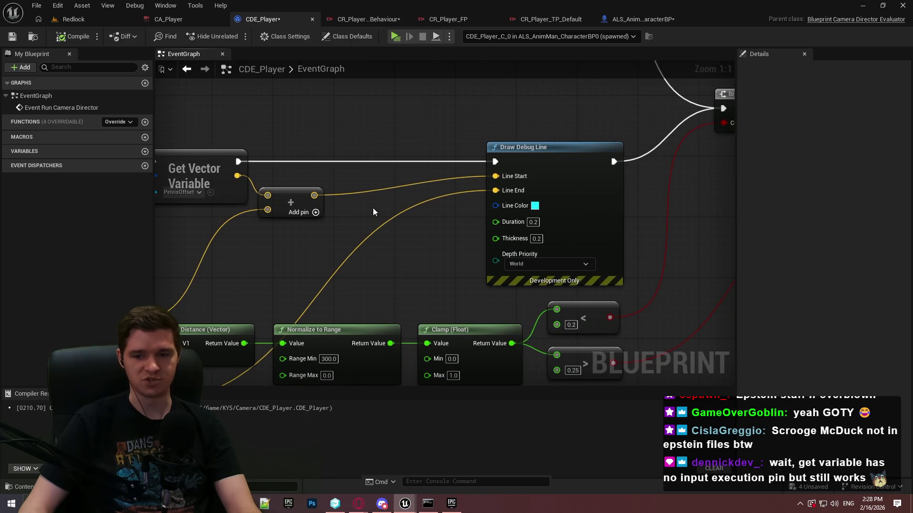
left_click_drag(644, 265, 375, 208)
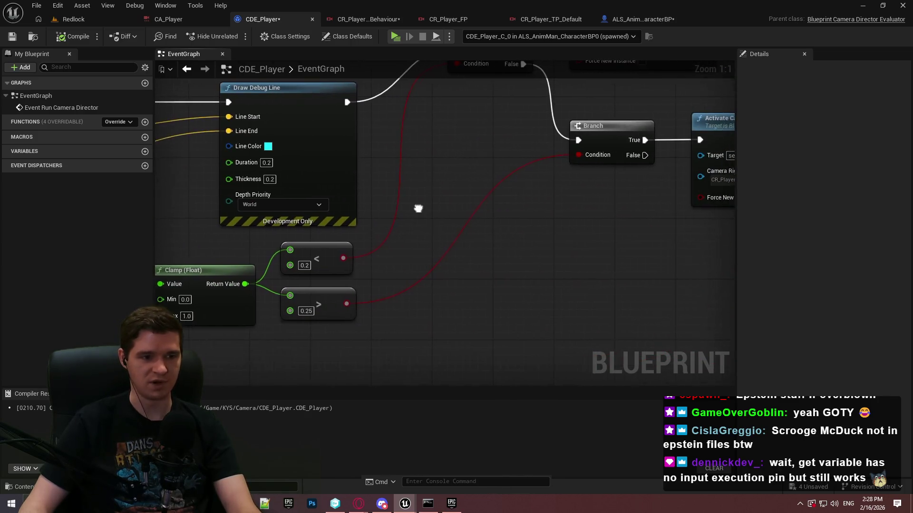
scroll(586, 242, "down", 2)
left_click_drag(523, 283, 596, 307)
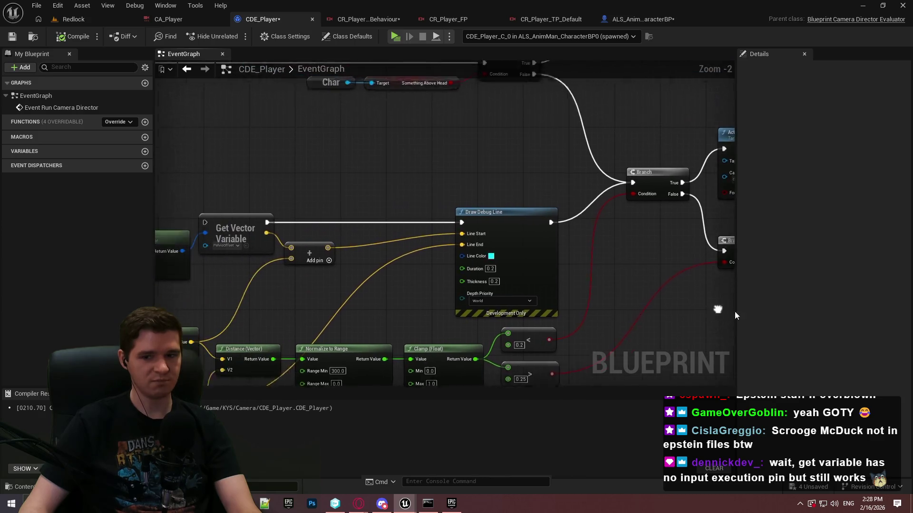
scroll(595, 307, "down", 2)
mouse_move(479, 187)
left_mouse_down()
mouse_move(494, 169)
mouse_move(454, 194)
left_mouse_up()
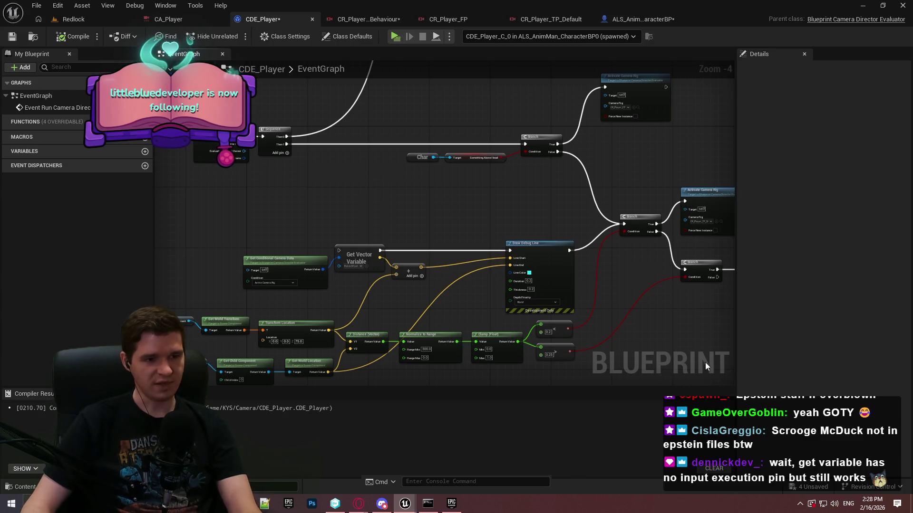
Step: Move the lower Branch and Activate Camera Rig nodes down, and shift them right with the upper rig node
scroll(362, 241, "up", 4)
left_click_drag(586, 269, 594, 287)
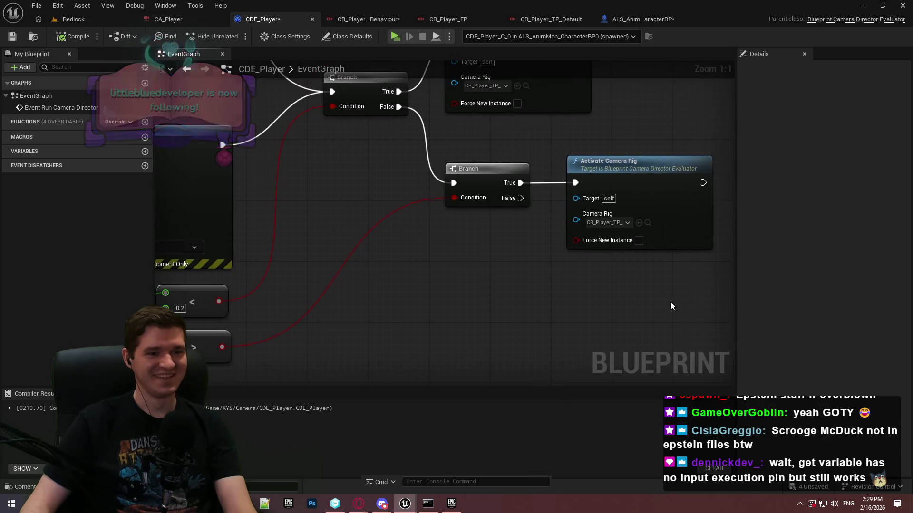
mouse_move(678, 294)
left_mouse_down()
mouse_move(449, 163)
mouse_move(464, 167)
mouse_move(478, 224)
left_mouse_up()
left_click_drag(608, 148, 565, 170)
scroll(564, 169, "down", 2)
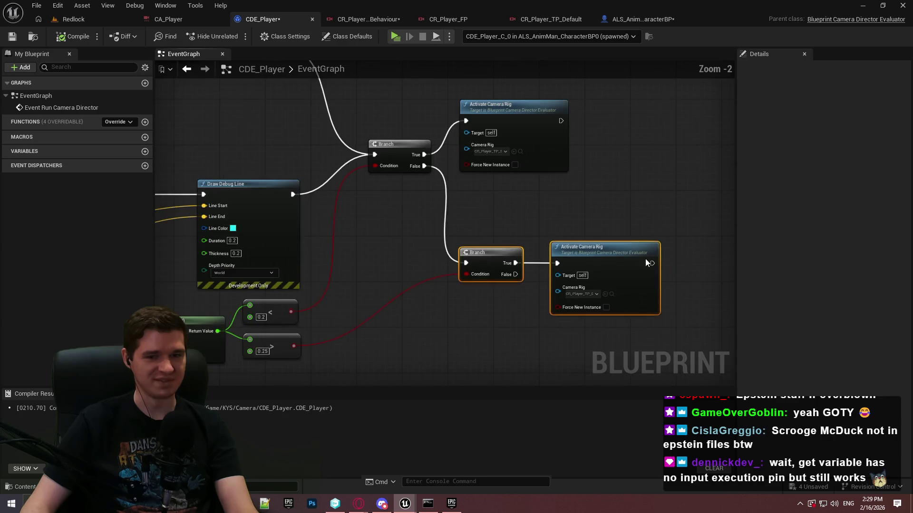
left_click(495, 106, "shift")
left_click_drag(496, 104, 526, 102)
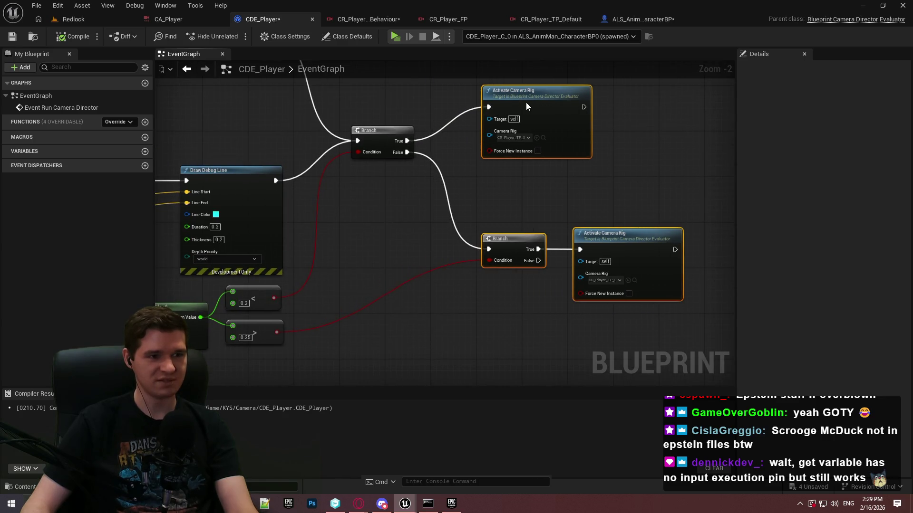
Step: Move the Draw Debug Line and Add nodes up and left, then recenter on the Branches
mouse_move(309, 329)
left_mouse_down()
mouse_move(475, 271)
mouse_move(702, 277)
left_mouse_up()
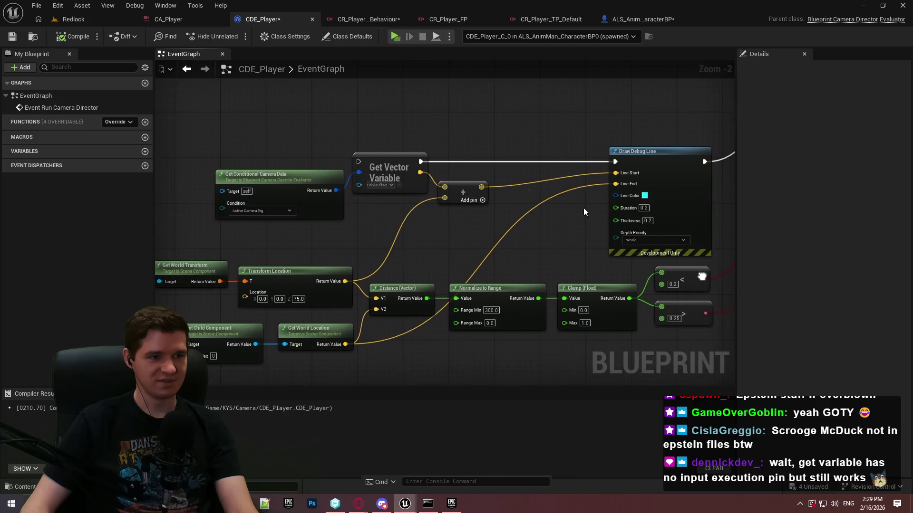
mouse_move(679, 209)
left_mouse_down()
mouse_move(463, 240)
mouse_move(479, 276)
mouse_move(392, 214)
mouse_move(391, 254)
left_mouse_up()
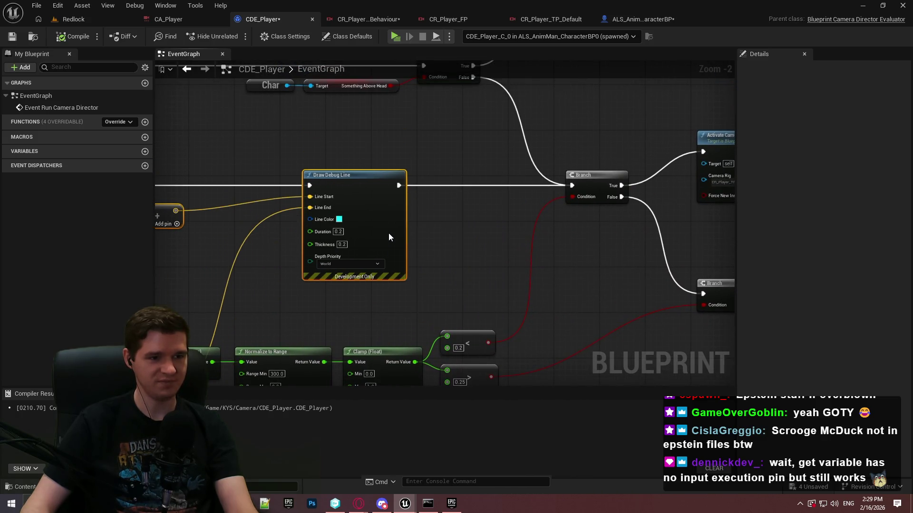
left_click_drag(509, 280, 632, 254)
scroll(475, 242, "up", 2)
mouse_move(377, 238)
left_mouse_down()
mouse_move(530, 239)
mouse_move(264, 179)
left_mouse_up()
Step: Compile and save the CDE_Player blueprint
left_click(62, 37)
left_click(12, 37)
mouse_move(317, 284)
left_mouse_down()
mouse_move(483, 269)
mouse_move(609, 337)
left_mouse_up()
scroll(608, 336, "down", 1)
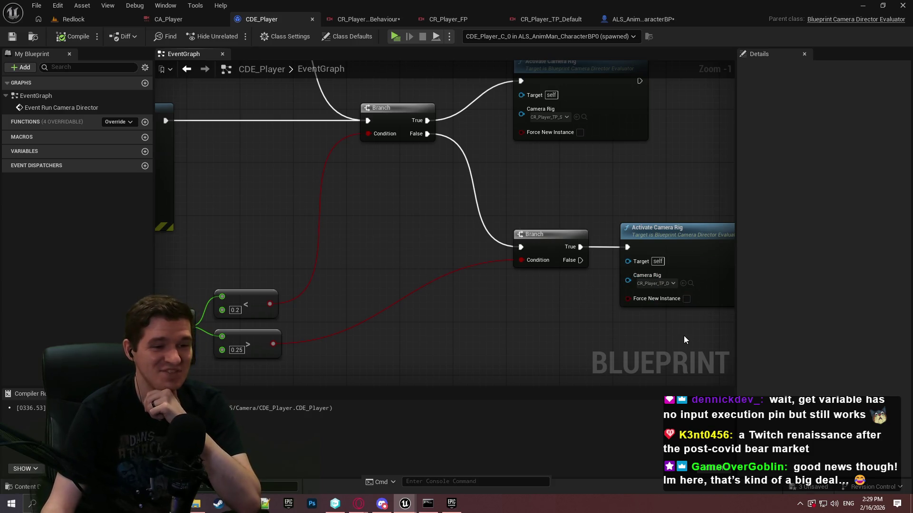
left_click_drag(684, 335, 584, 298)
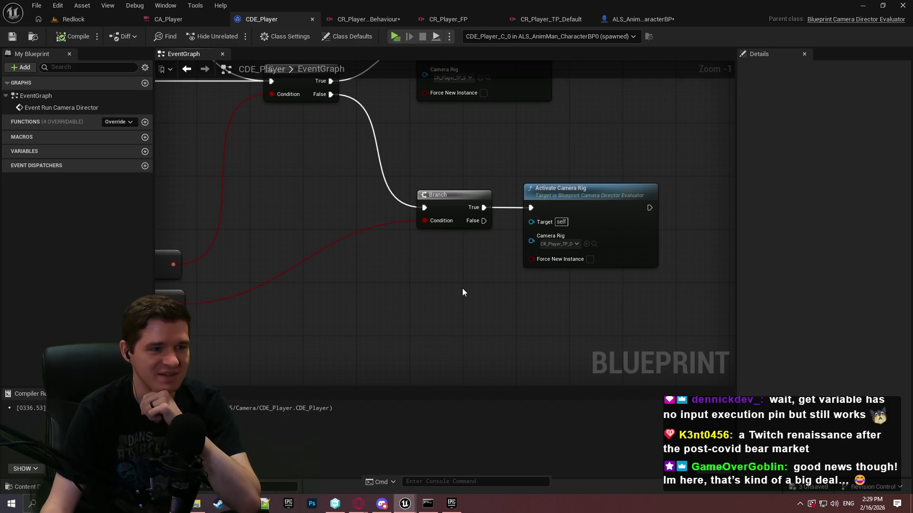
mouse_move(389, 282)
left_mouse_down()
mouse_move(459, 265)
mouse_move(491, 268)
left_mouse_up()
left_click_drag(715, 293, 524, 294)
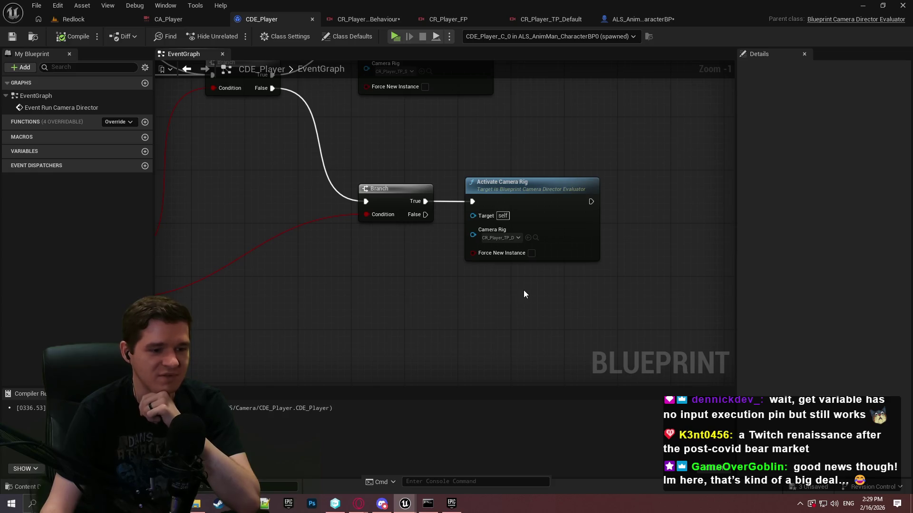
mouse_move(504, 291)
left_mouse_down()
mouse_move(563, 281)
mouse_move(641, 291)
left_mouse_up()
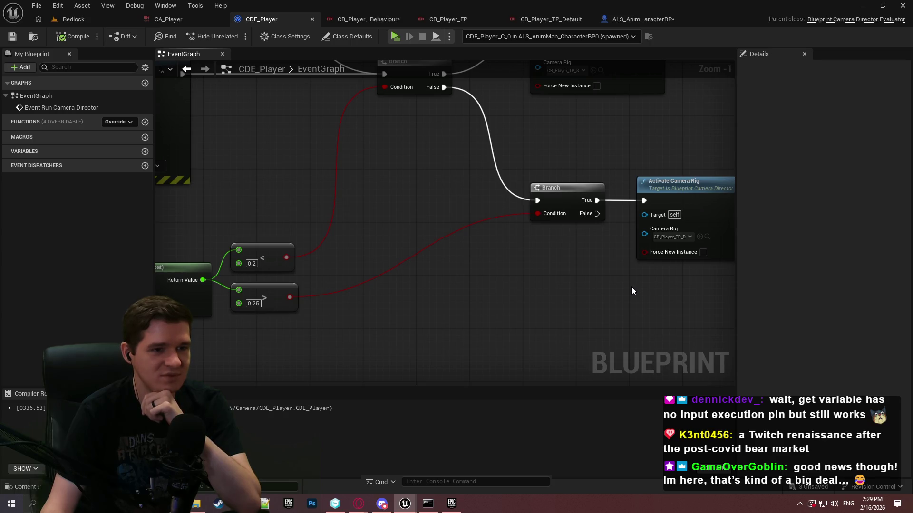
mouse_move(630, 287)
left_mouse_down()
mouse_move(480, 266)
mouse_move(511, 271)
left_mouse_up()
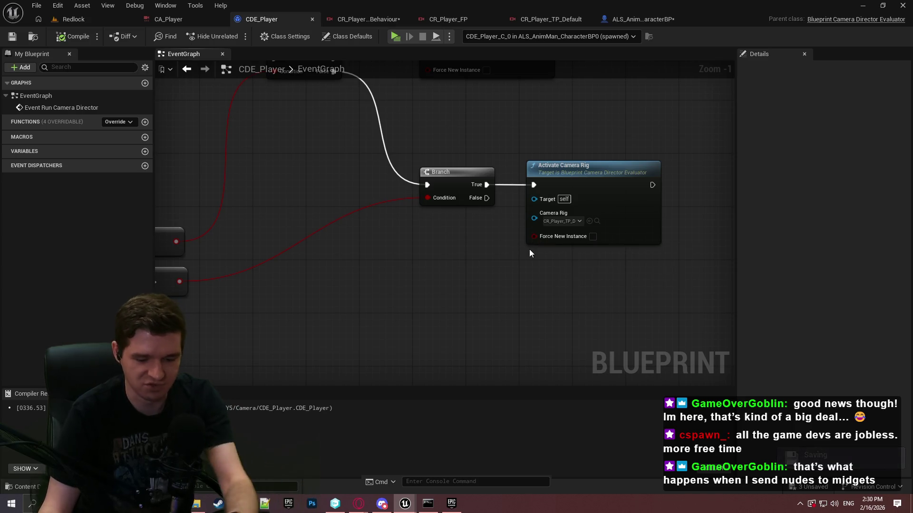
mouse_move(601, 309)
left_mouse_down()
mouse_move(540, 309)
mouse_move(544, 368)
mouse_move(526, 322)
mouse_move(569, 298)
mouse_move(586, 194)
mouse_move(574, 201)
mouse_move(615, 367)
mouse_move(710, 265)
left_mouse_up()
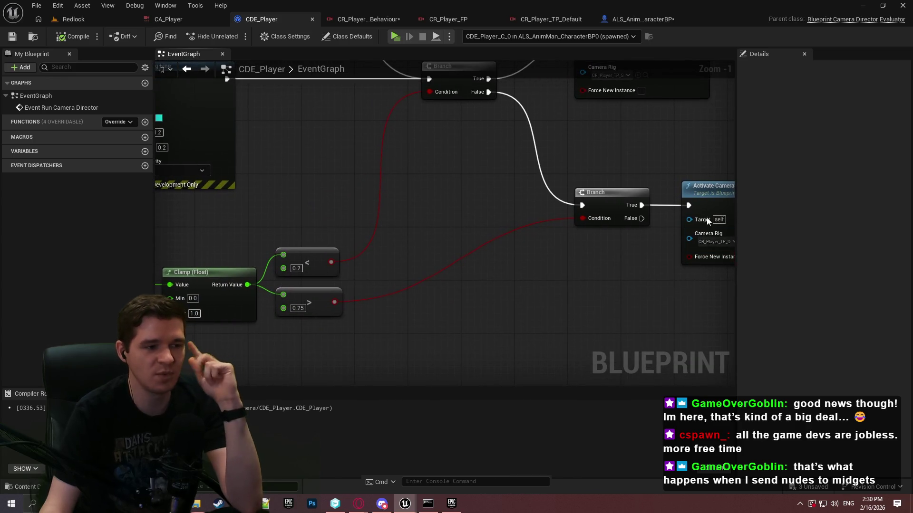
mouse_move(349, 267)
left_mouse_down()
mouse_move(761, 205)
mouse_move(795, 221)
mouse_move(714, 220)
left_mouse_up()
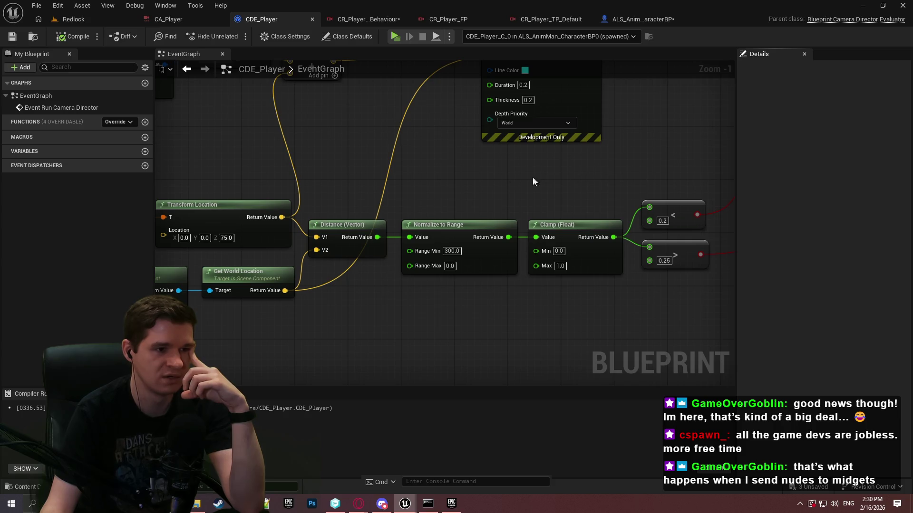
left_click_drag(551, 180, 870, 161)
mouse_move(652, 161)
left_mouse_down()
mouse_move(458, 190)
mouse_move(353, 267)
mouse_move(495, 243)
left_mouse_up()
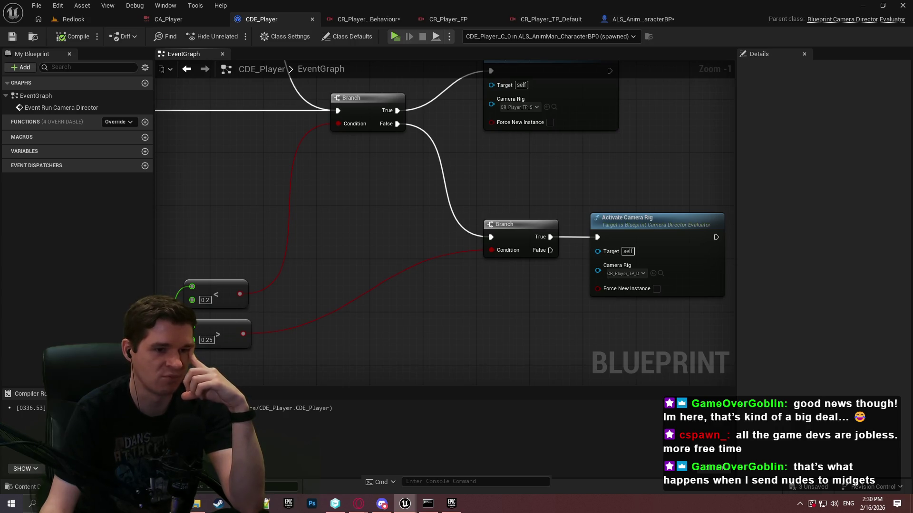
mouse_move(565, 235)
left_mouse_down()
mouse_move(693, 155)
mouse_move(721, 155)
left_mouse_up()
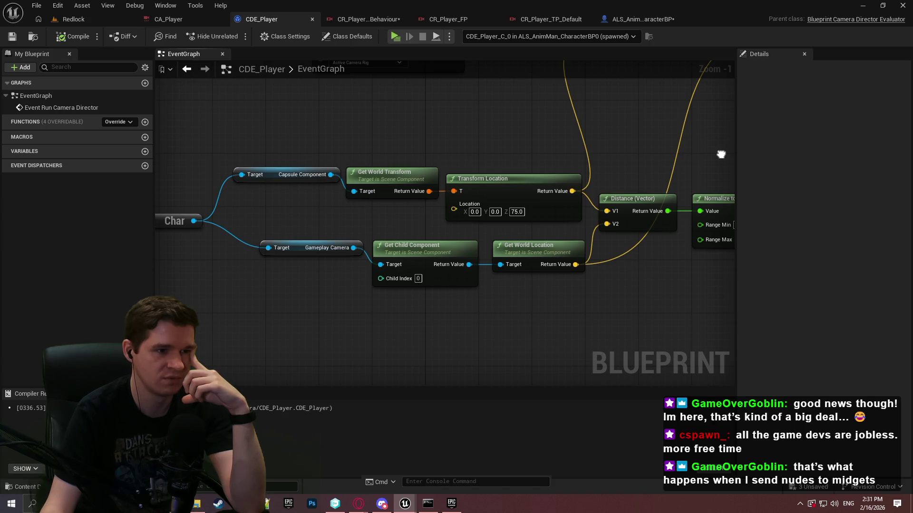
mouse_move(721, 154)
left_mouse_down()
mouse_move(293, 175)
mouse_move(499, 155)
left_mouse_up()
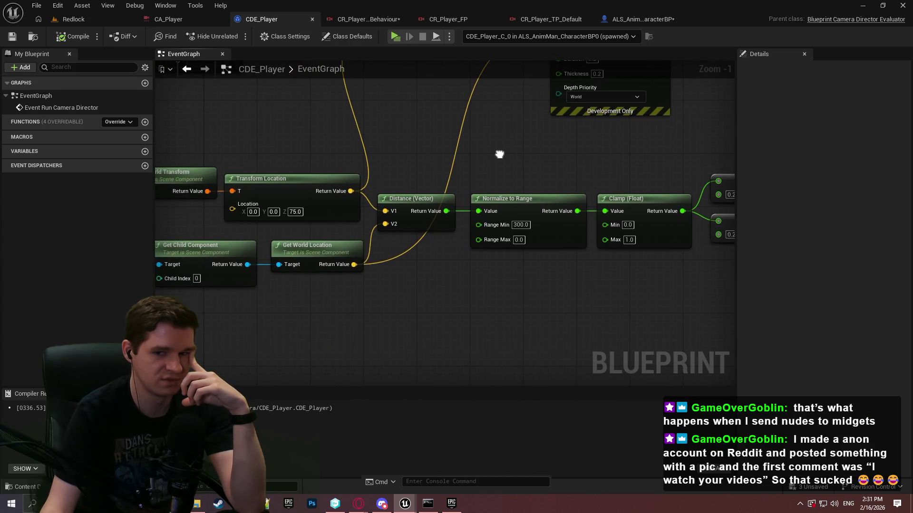
left_click_drag(499, 154, 694, 142)
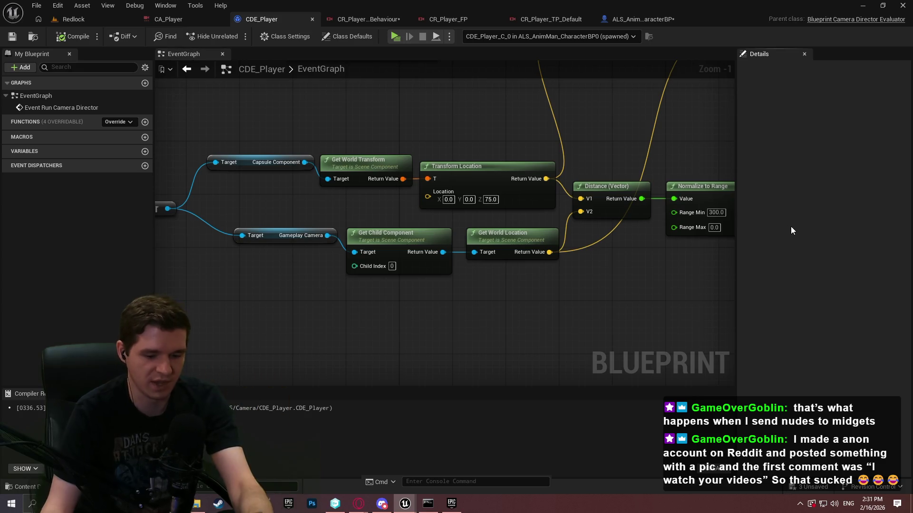
key("ctrl+Print")
left_click(680, 335)
Step: Sketch a red camera diagram (loop, base, connecting strokes) below the nodes, then close the capture overlay
mouse_move(417, 291)
left_mouse_down()
mouse_move(433, 334)
mouse_move(419, 293)
mouse_move(465, 326)
mouse_move(489, 318)
mouse_move(497, 328)
left_mouse_up()
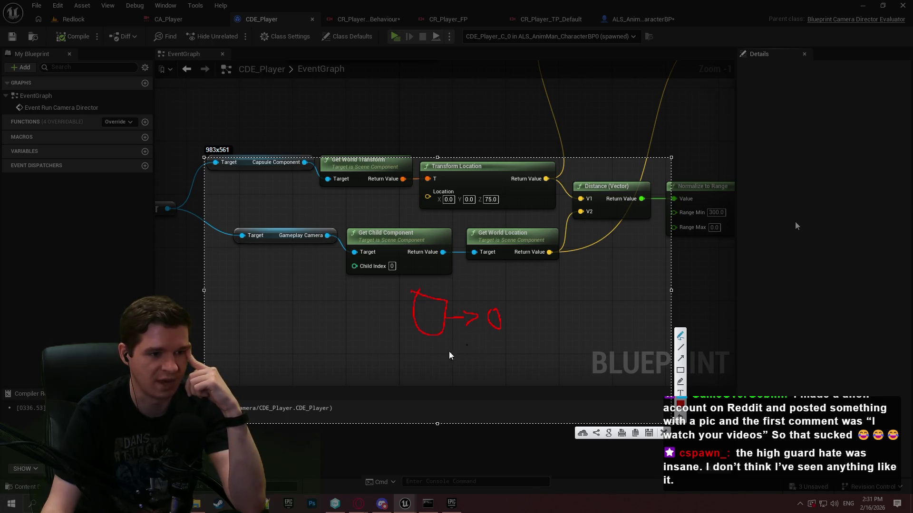
mouse_move(453, 404)
left_mouse_down()
mouse_move(454, 393)
mouse_move(445, 408)
mouse_move(443, 380)
mouse_move(471, 387)
mouse_move(434, 322)
left_mouse_up()
left_click_drag(455, 365, 491, 330)
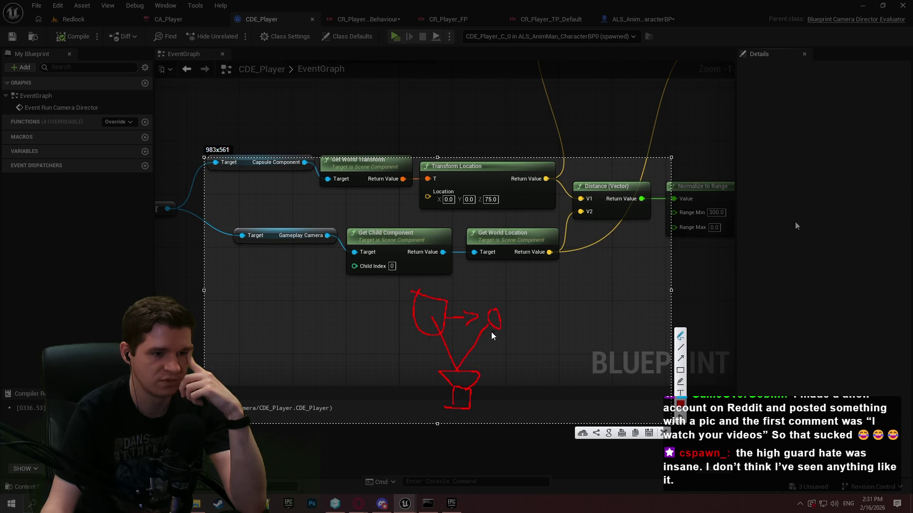
mouse_move(489, 328)
left_mouse_down()
mouse_move(448, 373)
mouse_move(433, 315)
mouse_move(452, 377)
mouse_move(423, 382)
mouse_move(454, 378)
left_mouse_up()
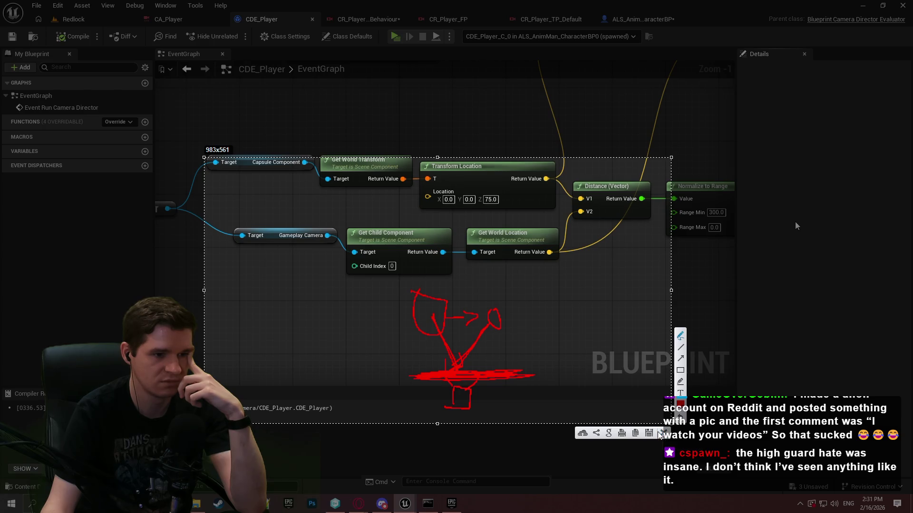
left_click(663, 432)
Step: Pan to the lower Branch and its Activate Camera Rig node and drag both slightly lower
mouse_move(651, 412)
left_mouse_down()
mouse_move(489, 316)
mouse_move(357, 321)
left_mouse_up()
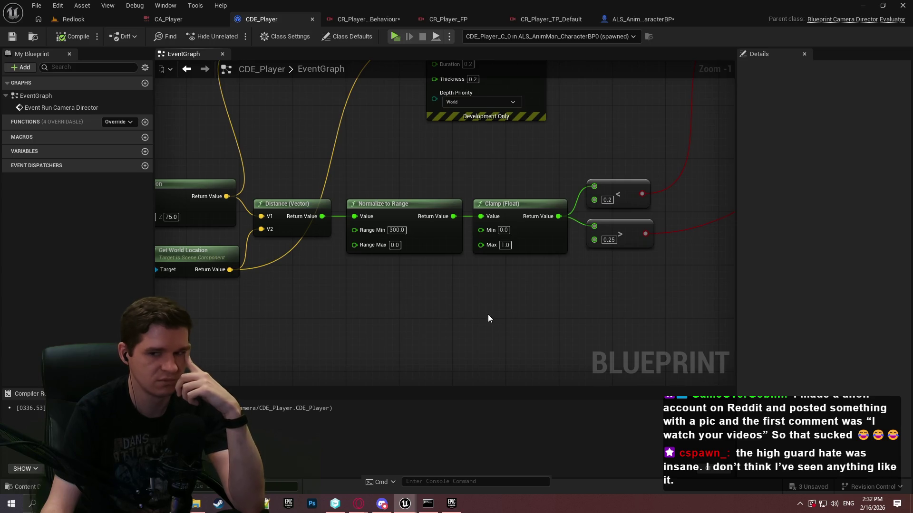
left_click_drag(606, 316, 238, 369)
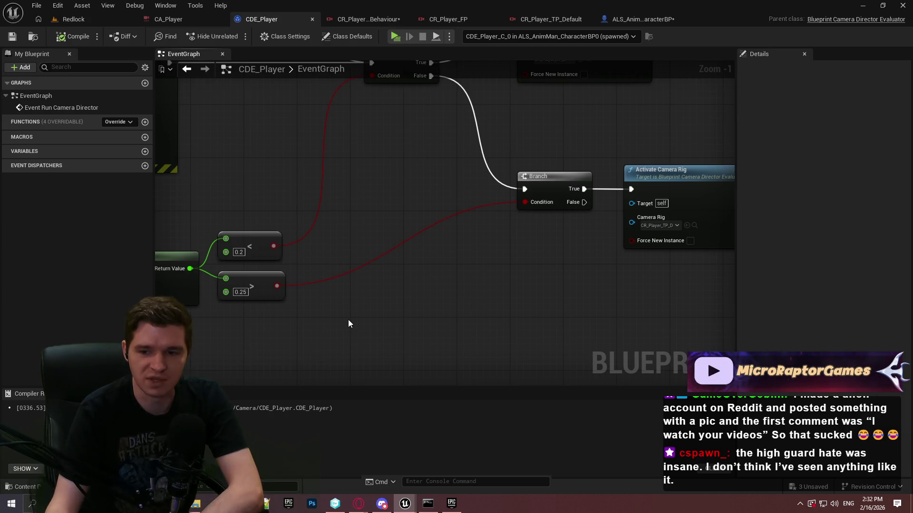
left_click_drag(281, 333, 323, 356)
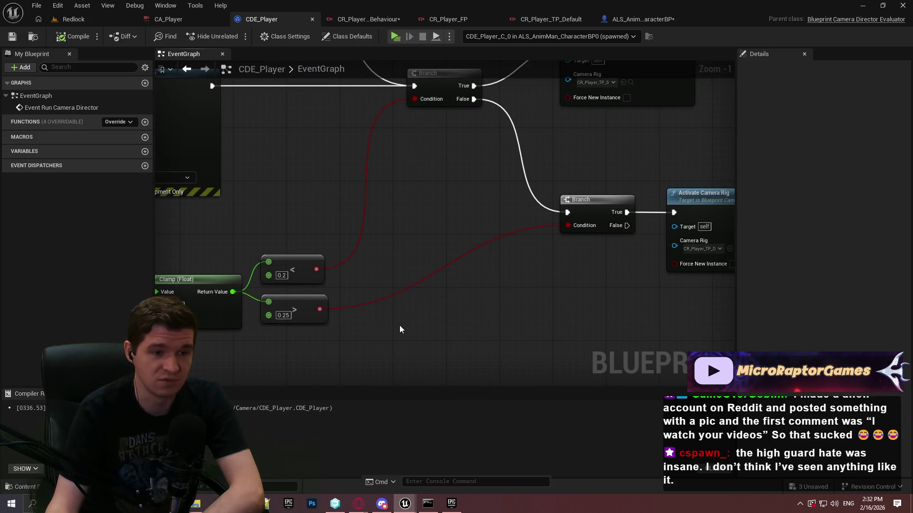
mouse_move(563, 331)
left_mouse_down()
mouse_move(459, 320)
mouse_move(584, 304)
left_mouse_up()
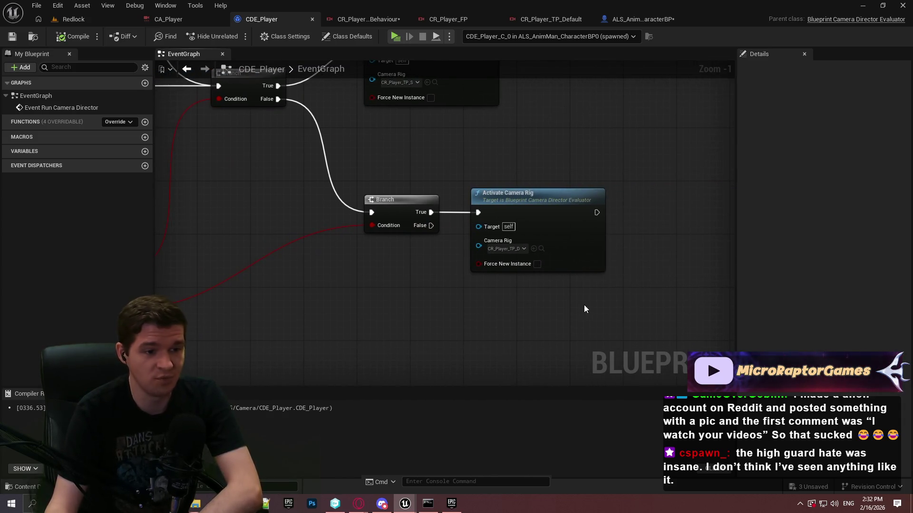
left_click_drag(361, 328, 475, 336)
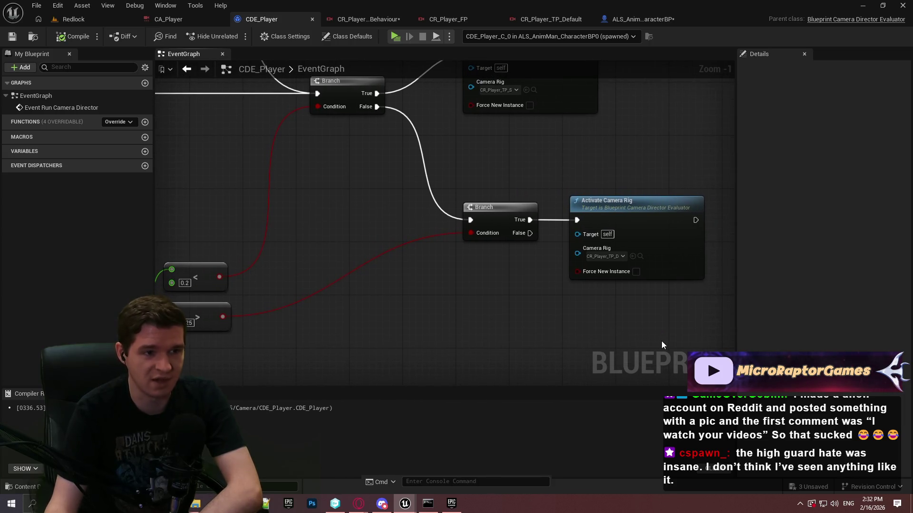
left_click_drag(698, 326, 632, 292)
left_click_drag(463, 181, 500, 218)
left_click(500, 217)
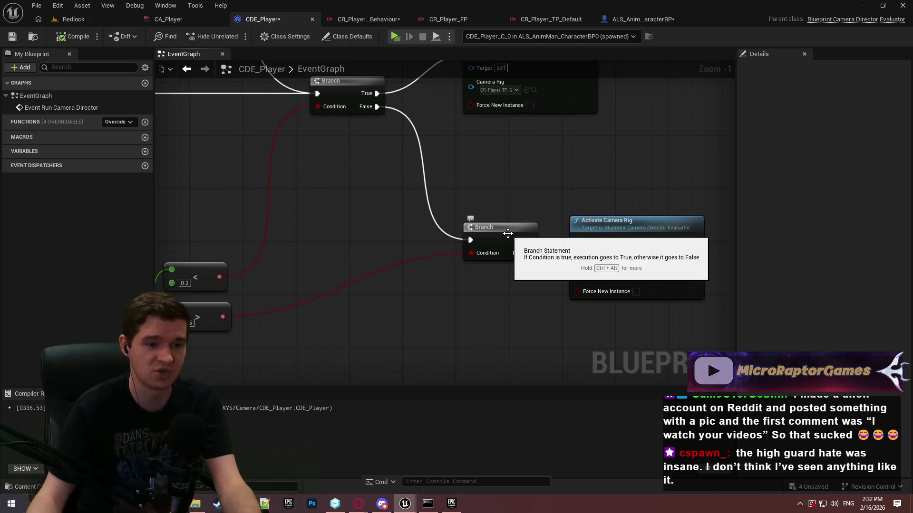
left_click_drag(515, 288, 404, 290)
mouse_move(464, 279)
left_mouse_down()
mouse_move(460, 223)
mouse_move(581, 262)
mouse_move(516, 281)
left_mouse_up()
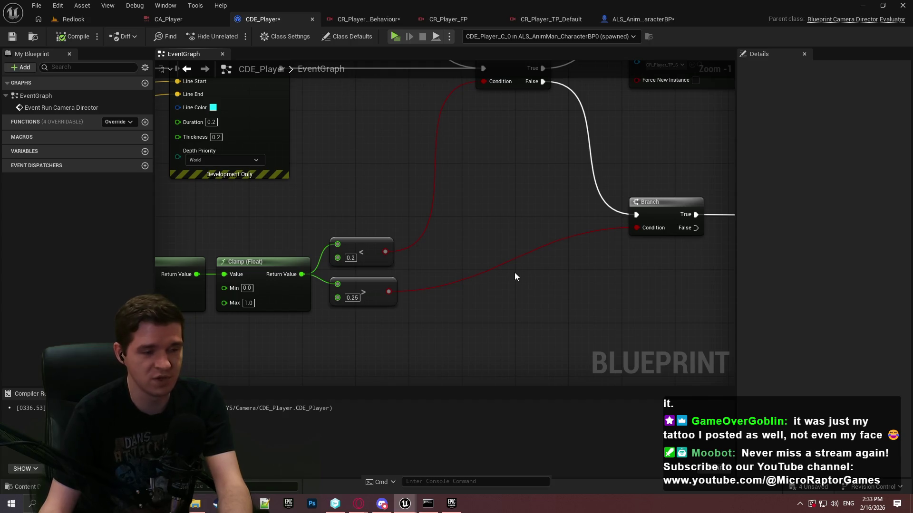
left_click_drag(476, 286, 647, 292)
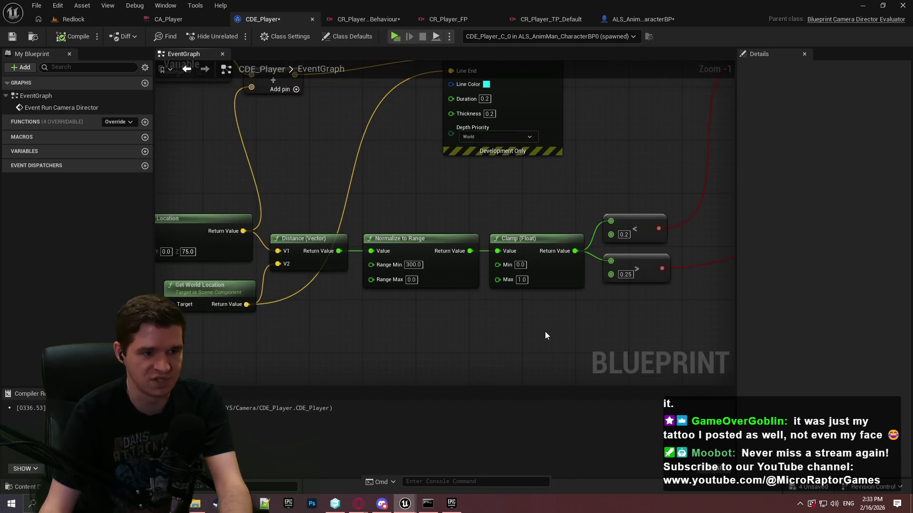
mouse_move(647, 321)
left_mouse_down()
mouse_move(521, 328)
mouse_move(532, 225)
left_mouse_up()
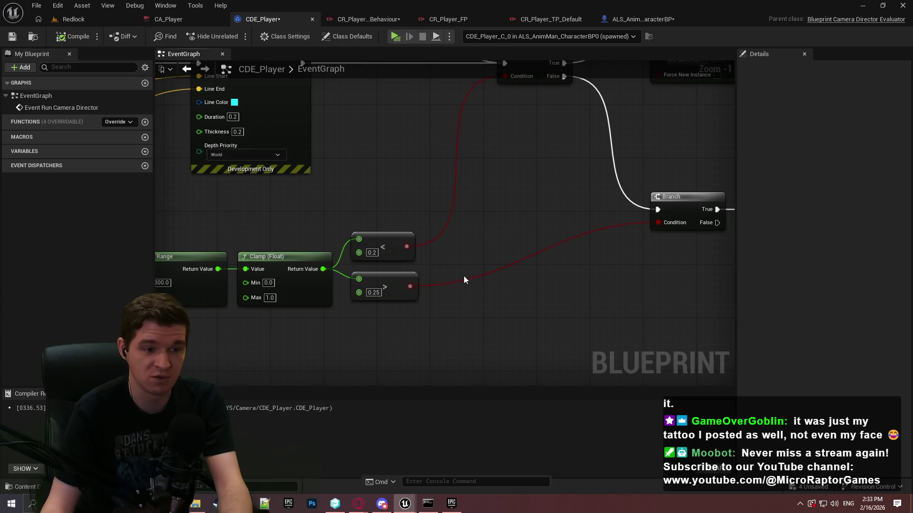
mouse_move(689, 252)
left_mouse_down()
mouse_move(434, 273)
mouse_move(460, 274)
left_mouse_up()
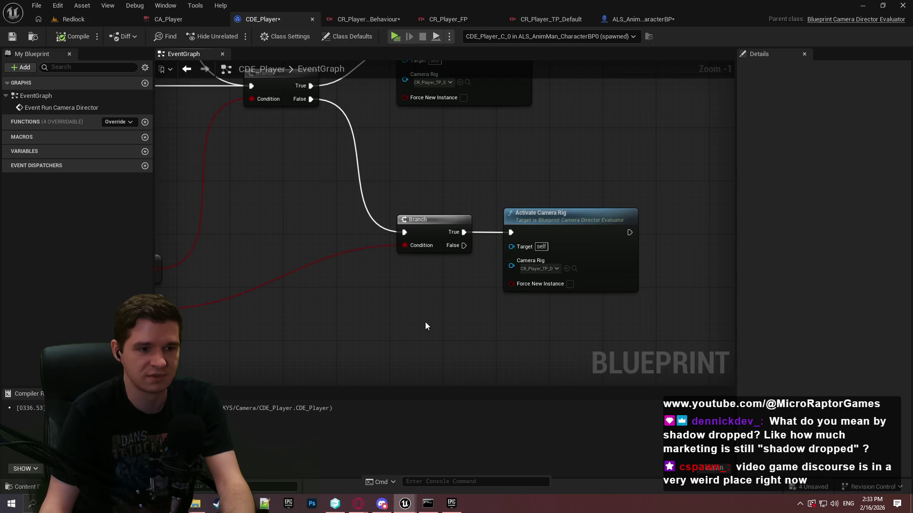
mouse_move(378, 266)
left_mouse_down()
mouse_move(566, 301)
mouse_move(312, 320)
mouse_move(324, 376)
mouse_move(427, 274)
mouse_move(544, 261)
left_mouse_up()
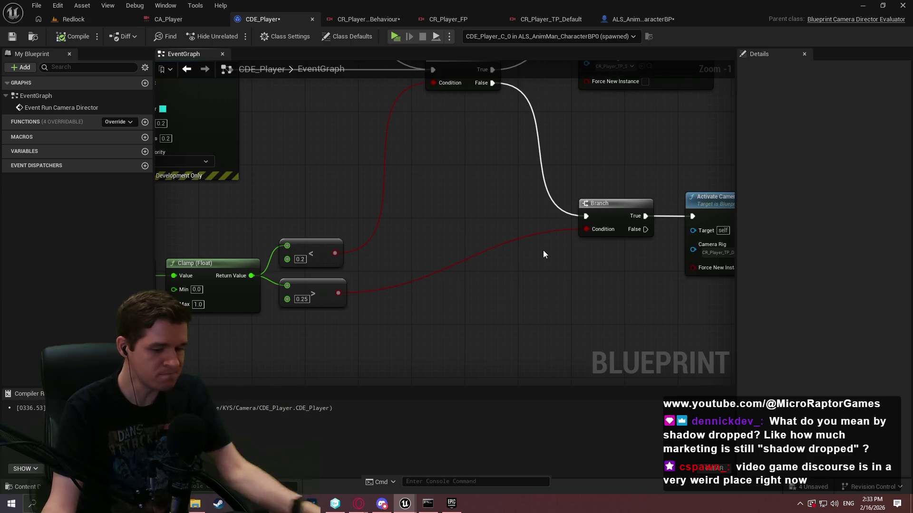
mouse_move(590, 261)
left_mouse_down()
mouse_move(538, 245)
mouse_move(266, 265)
mouse_move(401, 304)
left_mouse_up()
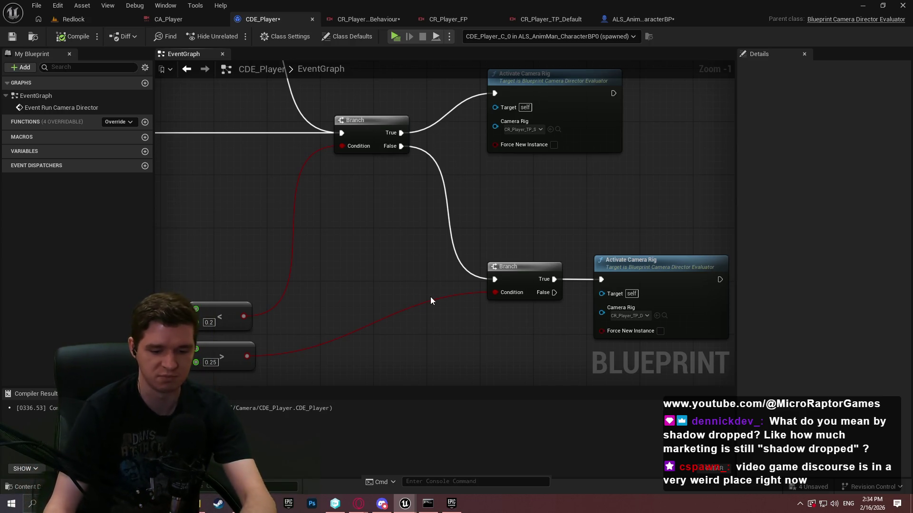
left_click_drag(412, 221, 422, 148)
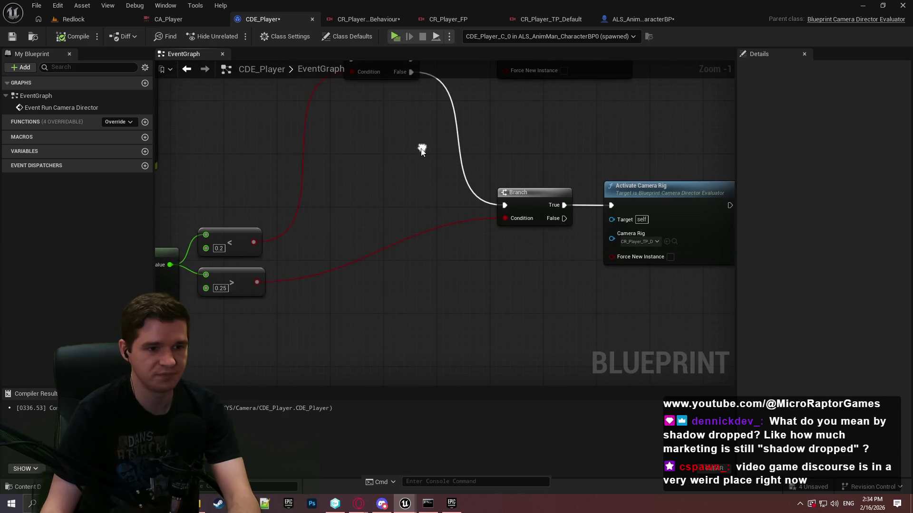
mouse_move(307, 199)
left_mouse_down()
mouse_move(438, 177)
mouse_move(342, 202)
left_mouse_up()
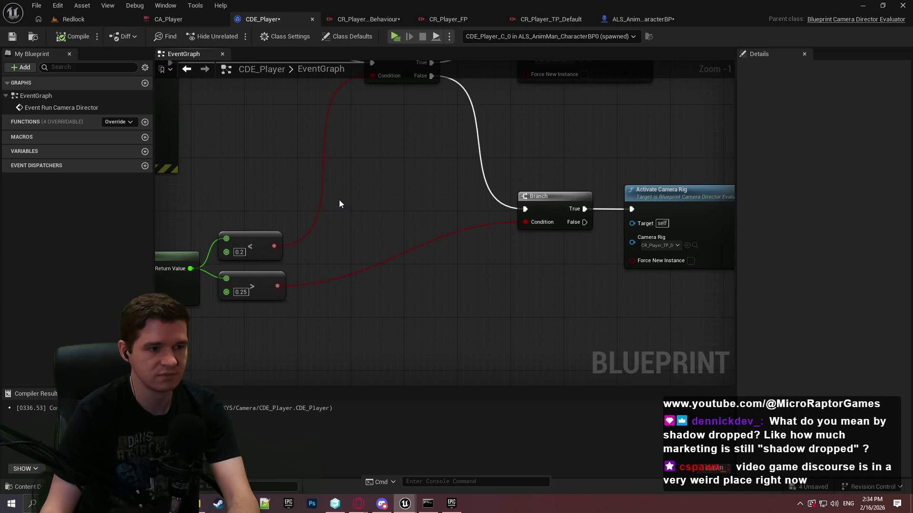
mouse_move(339, 200)
left_mouse_down()
mouse_move(508, 179)
mouse_move(761, 171)
mouse_move(675, 197)
mouse_move(348, 200)
mouse_move(688, 165)
mouse_move(731, 176)
left_mouse_up()
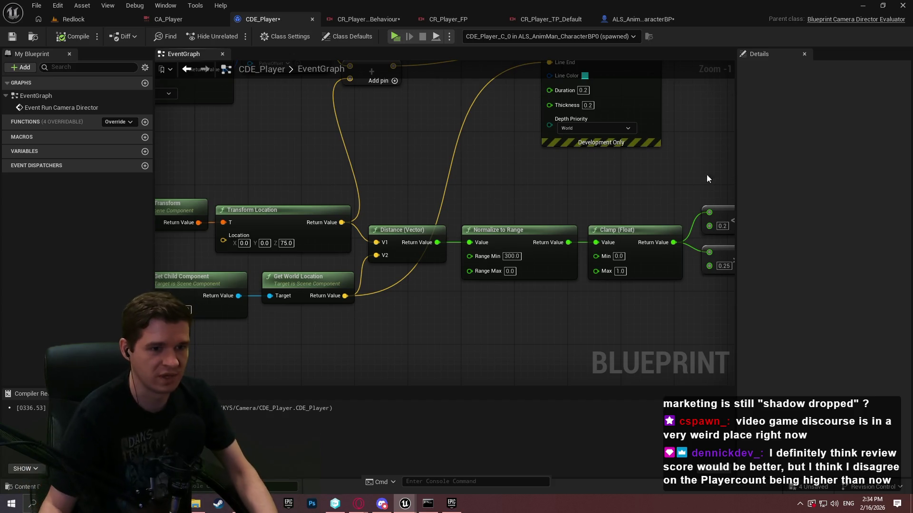
mouse_move(524, 183)
left_mouse_down()
mouse_move(15, 246)
mouse_move(363, 237)
left_mouse_up()
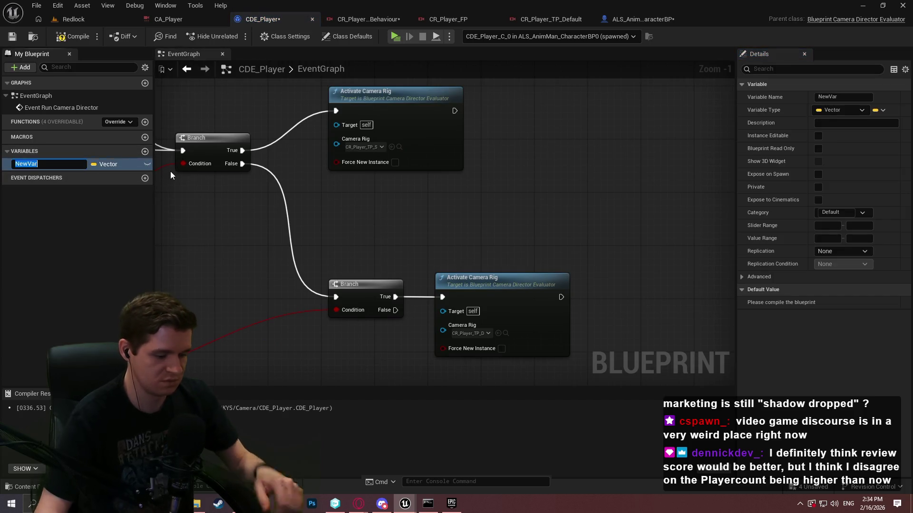
Step: Name the new variable bIsThirdPersonShoulder and make it a Boolean
type("bIsThirdPerson")
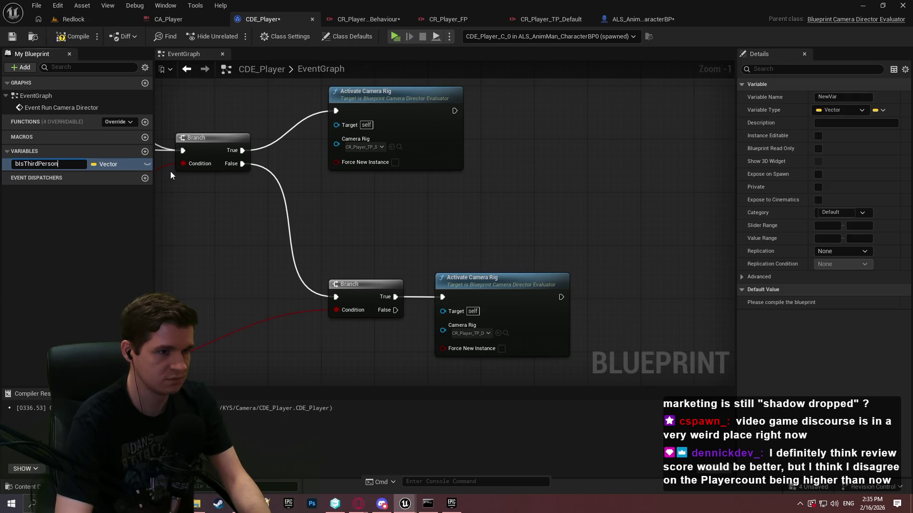
type("Shoulder")
key("Return")
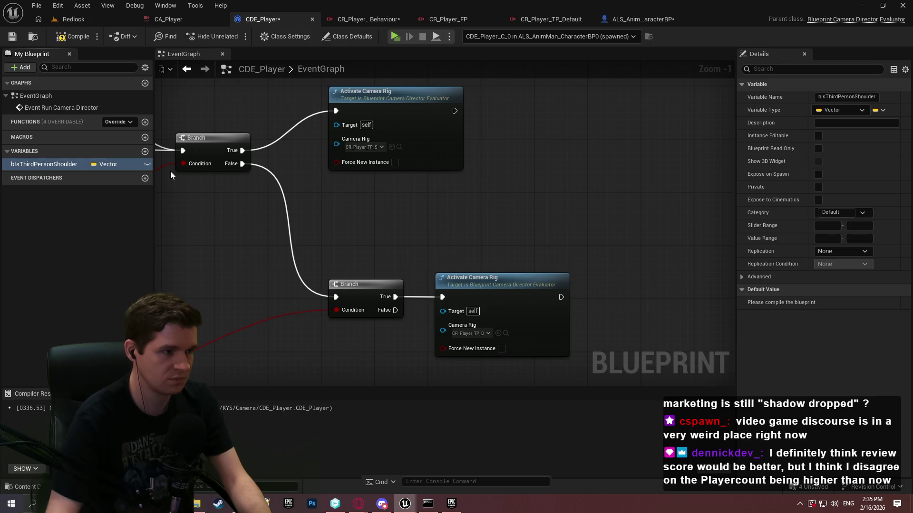
left_click(827, 110)
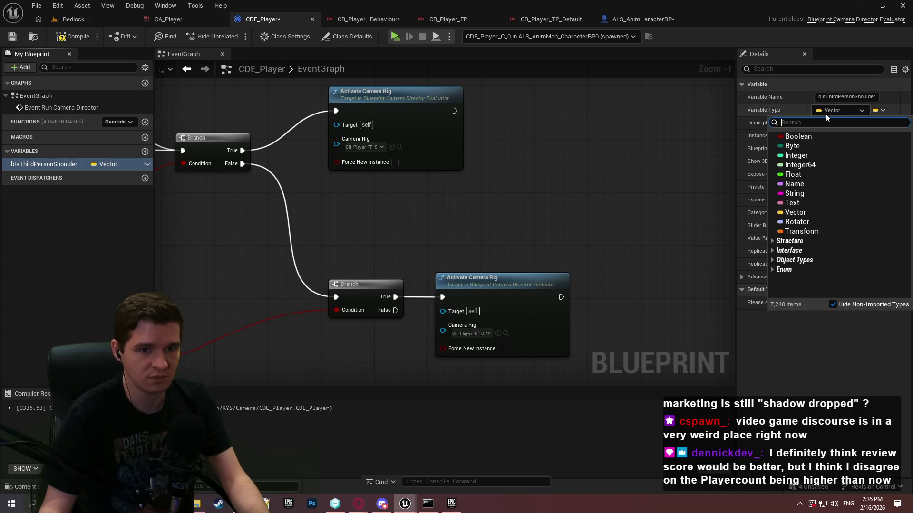
left_click(809, 136)
Step: Add a SET bIsThirdPersonShoulder node wired after the upper Activate Camera Rig node
mouse_move(56, 164)
left_mouse_down()
mouse_move(572, 242)
mouse_move(615, 267)
left_mouse_up()
left_click(594, 275)
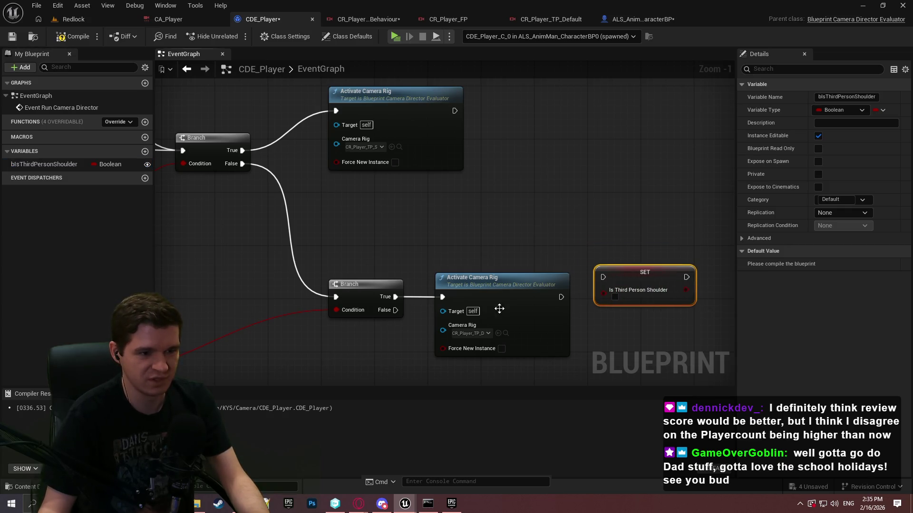
key("ctrl+x")
key("ctrl+v")
mouse_move(520, 113)
left_mouse_down()
mouse_move(446, 110)
mouse_move(524, 113)
left_mouse_up()
left_click(478, 94)
Step: Copy the SET as a false setter after the lower rig activation, then compile and save
key("ctrl+c")
key("ctrl+v")
left_click(619, 304)
left_click(628, 330)
left_click_drag(616, 310, 560, 295)
left_click(631, 298)
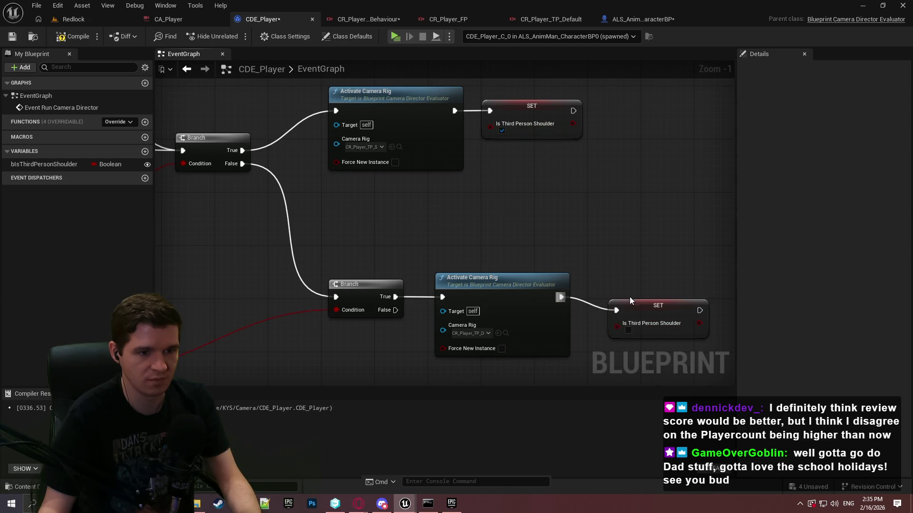
left_click_drag(640, 306, 620, 292)
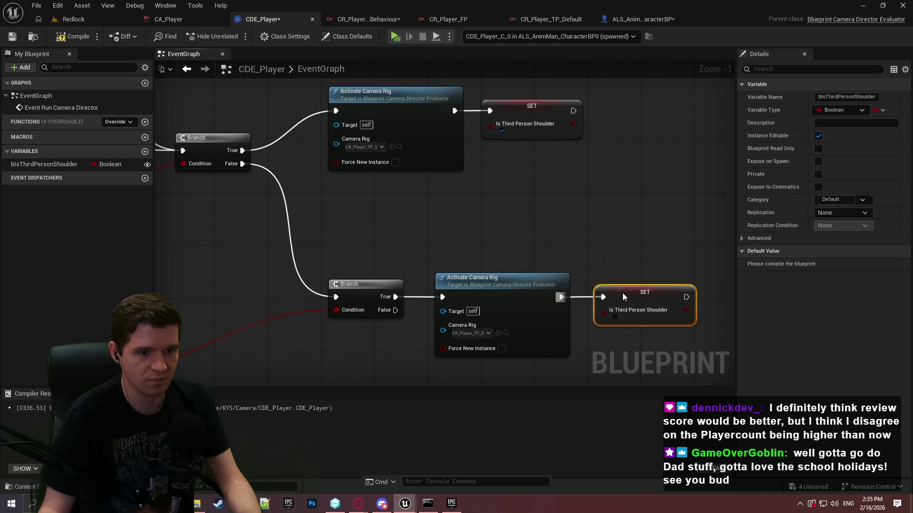
left_click(571, 211)
left_click(68, 36)
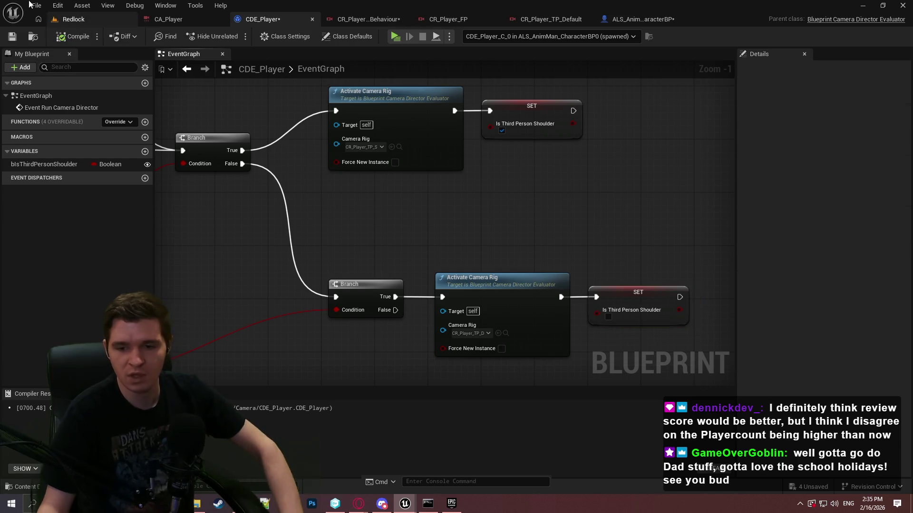
left_click(11, 37)
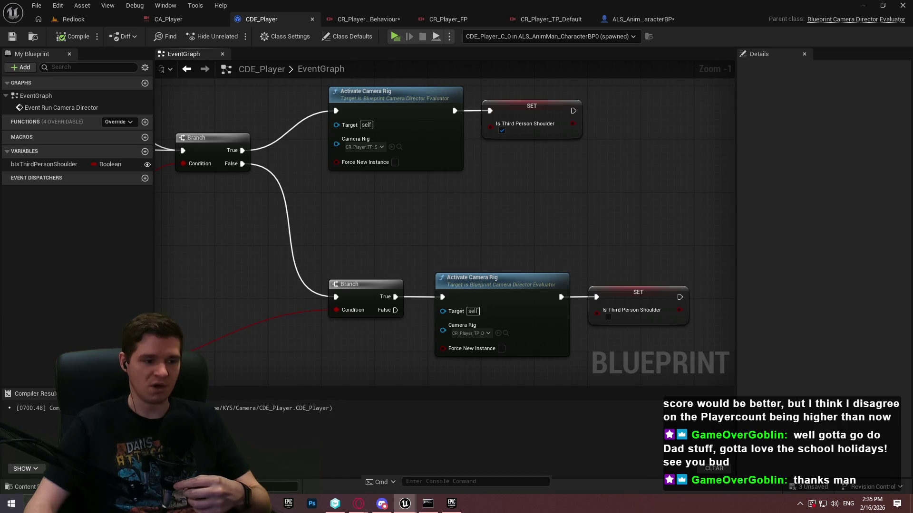
Step: Search the Steam store for 'highg' and open the Highguard store page
left_click(493, 426)
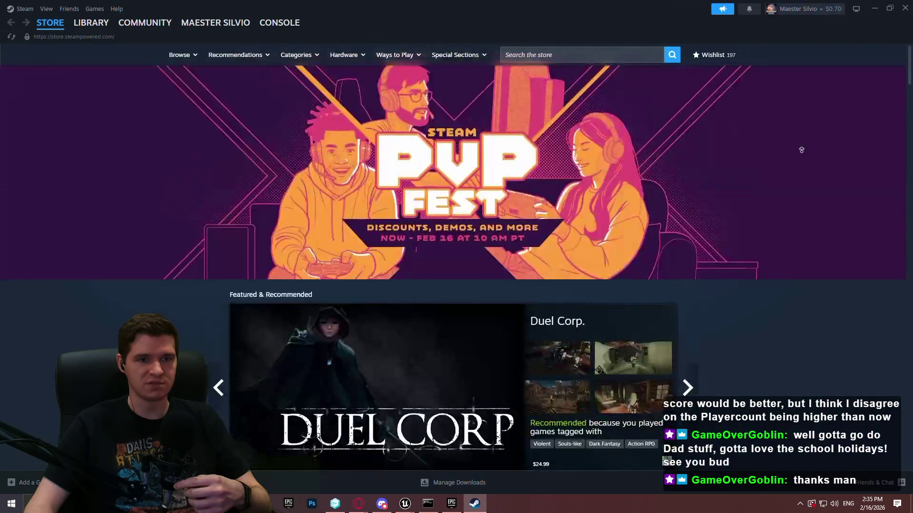
left_click(587, 57)
type("highg")
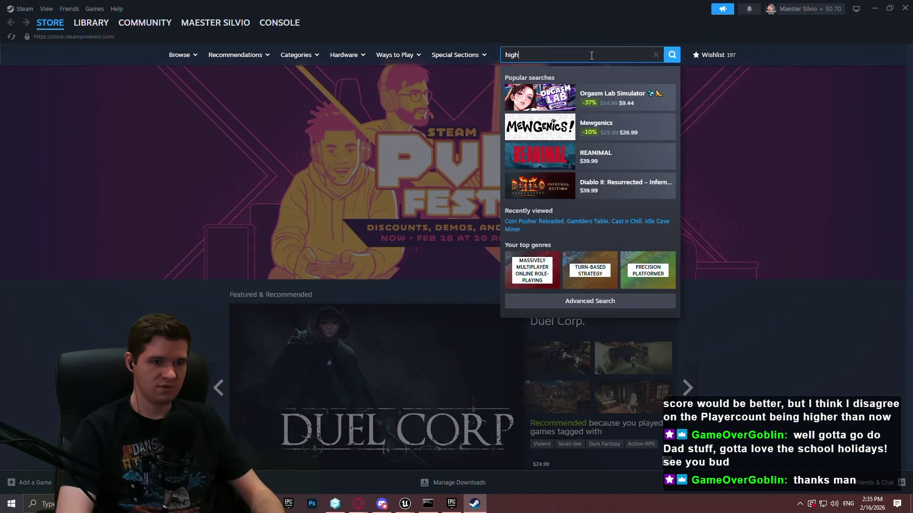
left_click(609, 111)
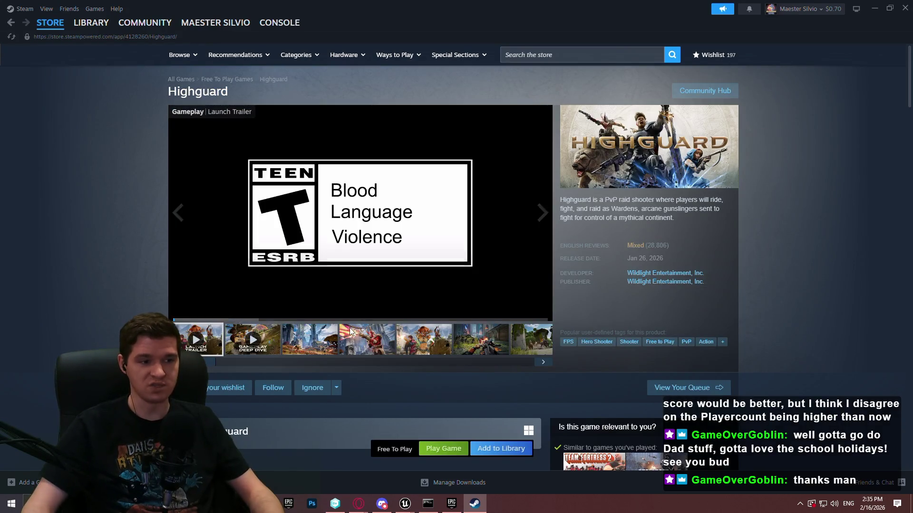
Step: View Highguard's trailer, check its Mixed English reviews summary, then close Steam
left_click(358, 330)
mouse_move(638, 249)
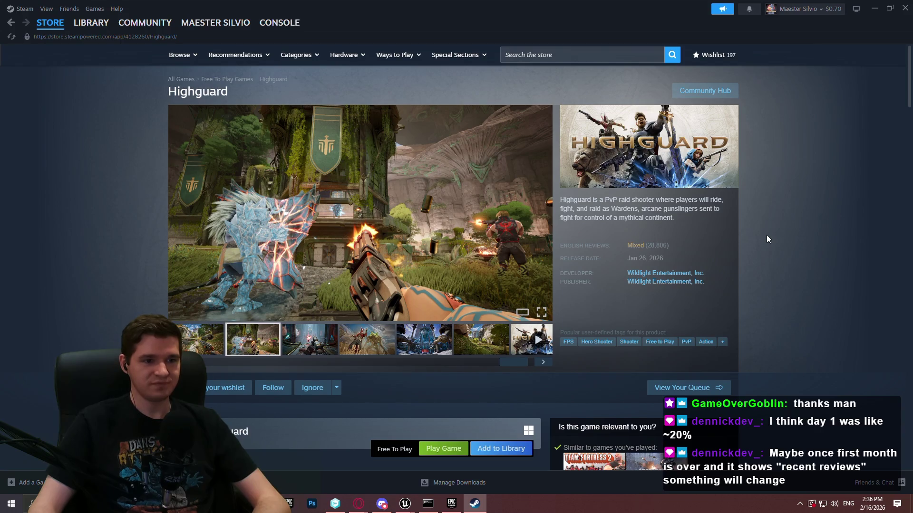
triple_click(779, 224)
left_click(780, 224)
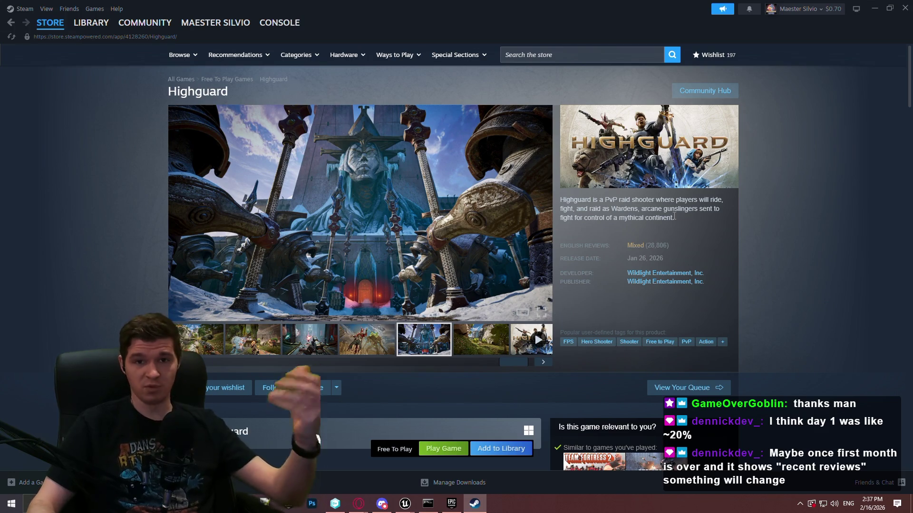
left_click(905, 8)
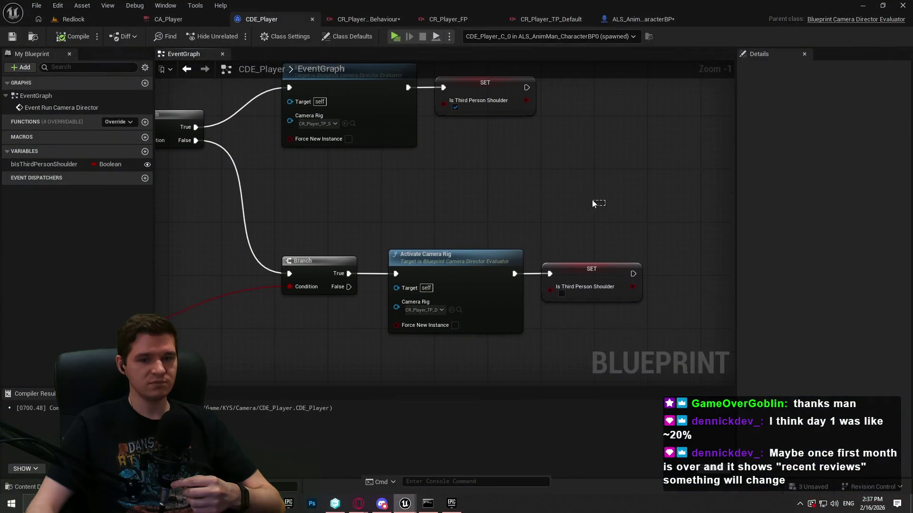
Step: Reposition the upper and lower rig and SET node groups, then compile
mouse_move(570, 200)
left_mouse_down()
mouse_move(361, 162)
mouse_move(458, 99)
mouse_move(472, 107)
mouse_move(446, 96)
mouse_move(415, 99)
left_mouse_up()
scroll(621, 263, "down", 2)
mouse_move(721, 352)
left_mouse_down()
mouse_move(483, 275)
mouse_move(467, 283)
left_mouse_up()
left_click(694, 346)
mouse_move(695, 346)
left_mouse_down()
mouse_move(673, 376)
mouse_move(384, 306)
mouse_move(376, 333)
mouse_move(385, 287)
mouse_move(393, 292)
left_mouse_up()
left_click(402, 210)
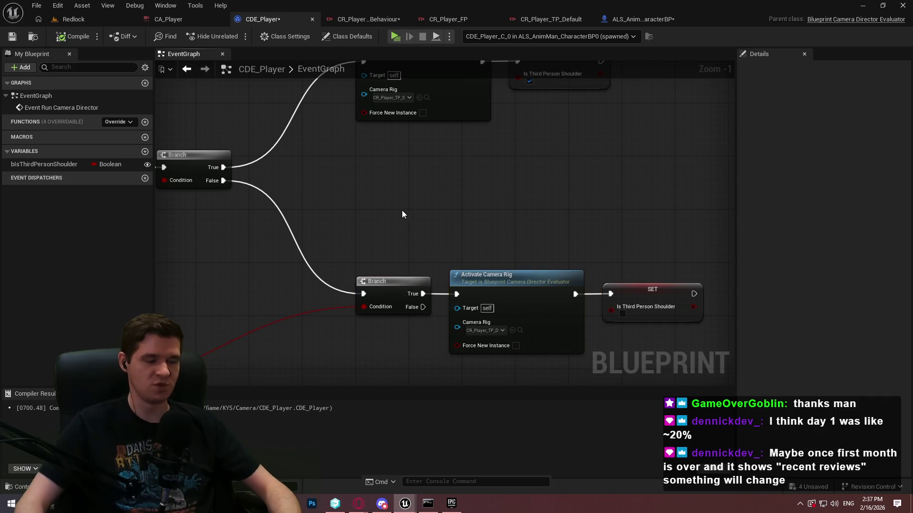
left_click(59, 37)
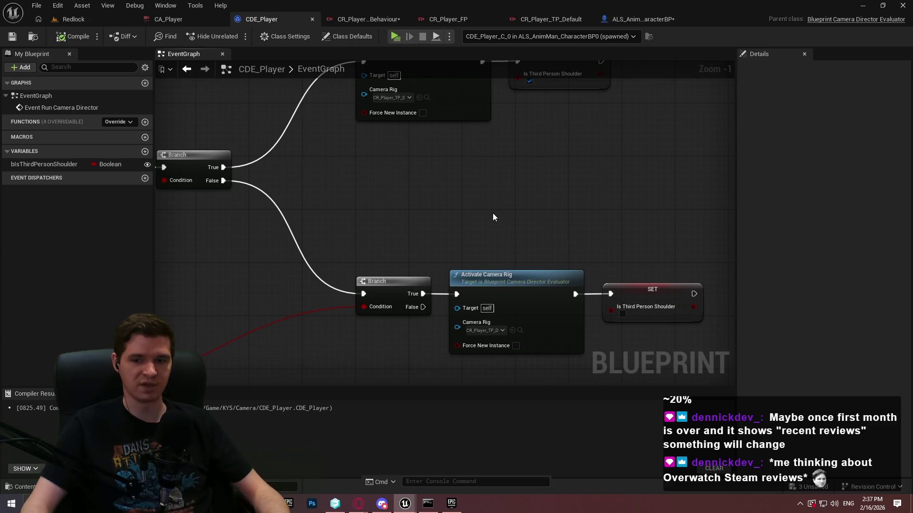
Step: Add a Select node feeding Transform Location's Location input
scroll(448, 187, "down", 1)
scroll(578, 277, "down", 5)
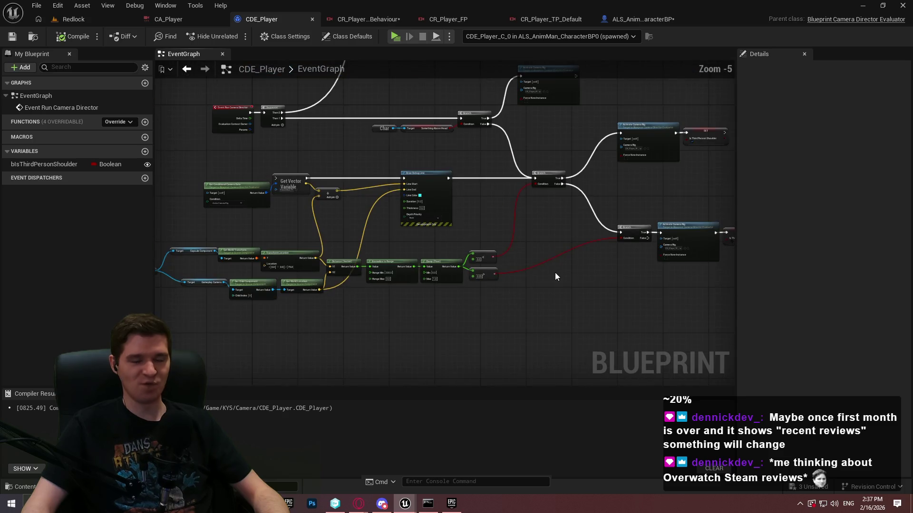
scroll(572, 261, "up", 4)
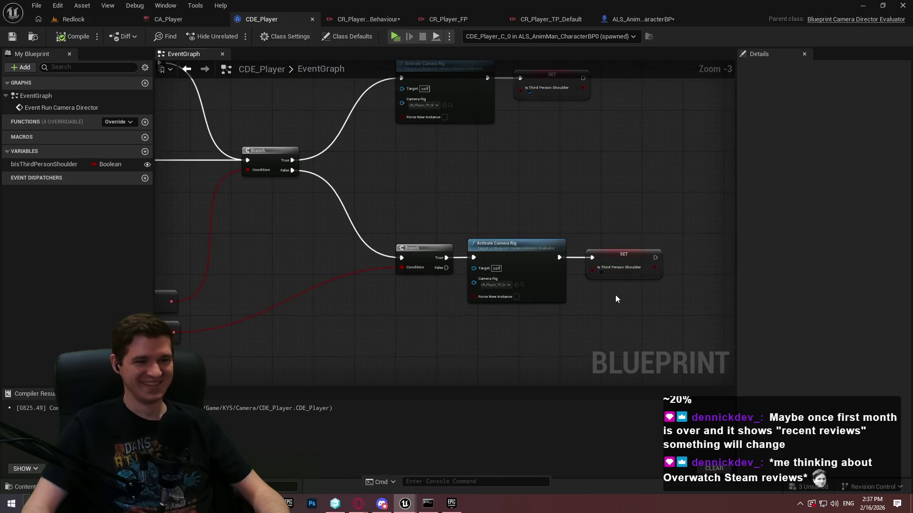
scroll(618, 293, "up", 3)
mouse_move(236, 201)
left_mouse_down()
mouse_move(397, 230)
mouse_move(398, 219)
left_mouse_up()
left_click_drag(502, 221, 416, 227)
type("select")
Step: Move the capsule transform nodes up and place an Is Third Person Shoulder getter for the Select
left_click(446, 317)
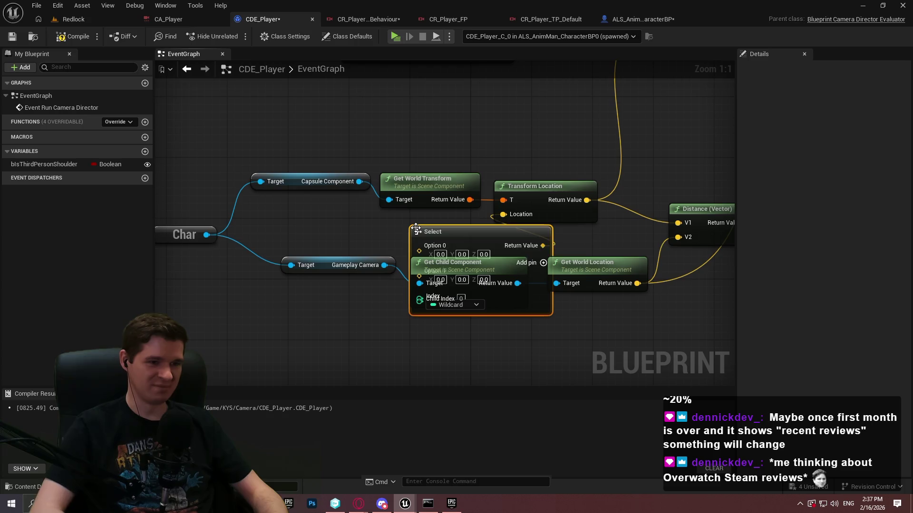
mouse_move(352, 130)
left_mouse_down()
mouse_move(486, 160)
mouse_move(568, 190)
mouse_move(568, 107)
left_mouse_up()
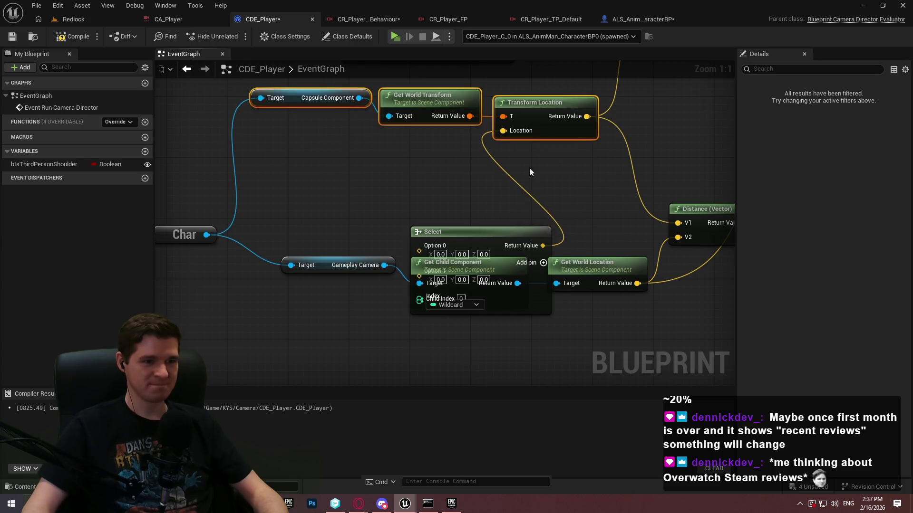
left_click_drag(489, 235, 418, 152)
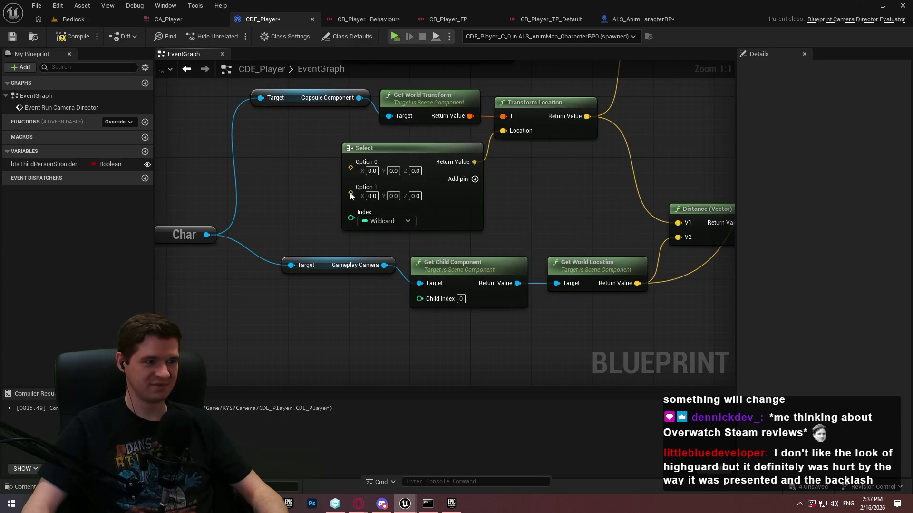
mouse_move(38, 162)
left_mouse_down()
mouse_move(229, 175)
mouse_move(336, 226)
mouse_move(350, 217)
left_mouse_up()
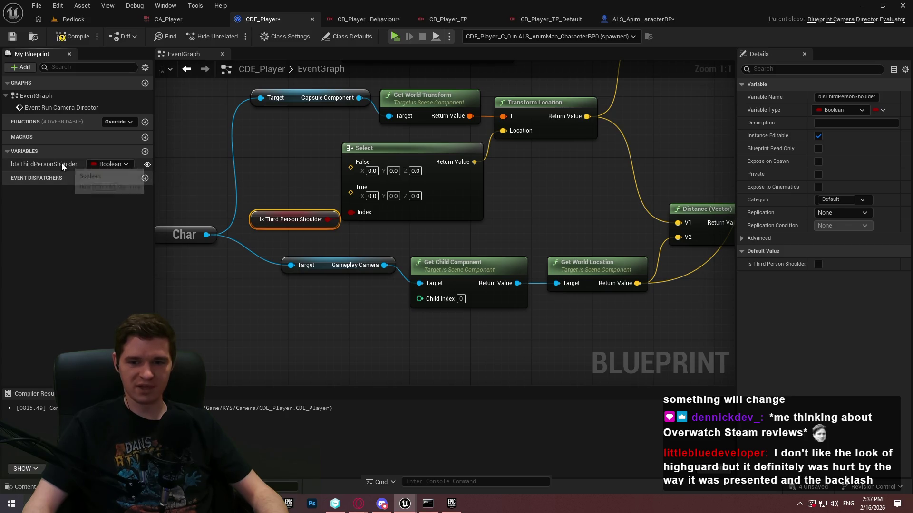
left_click(278, 212)
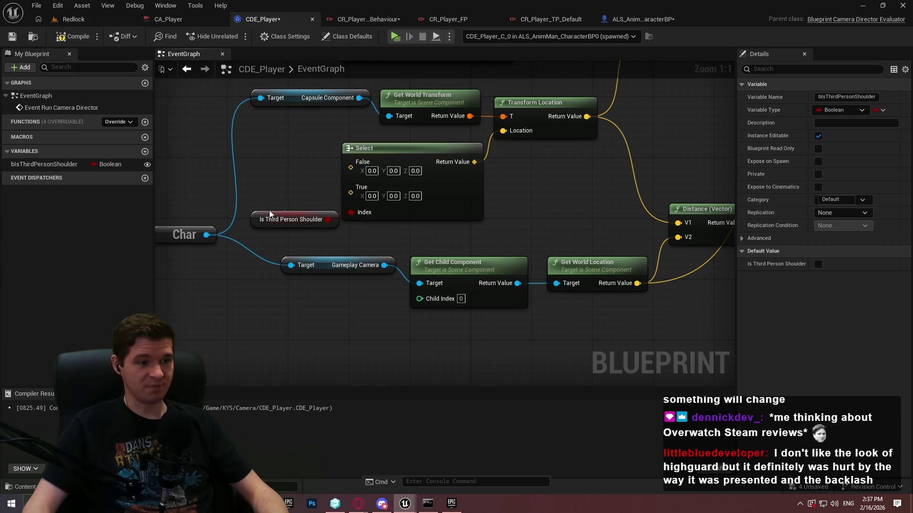
left_click(270, 214)
left_click(271, 190)
mouse_move(189, 256)
left_mouse_down()
mouse_move(543, 251)
mouse_move(430, 187)
mouse_move(438, 183)
left_mouse_up()
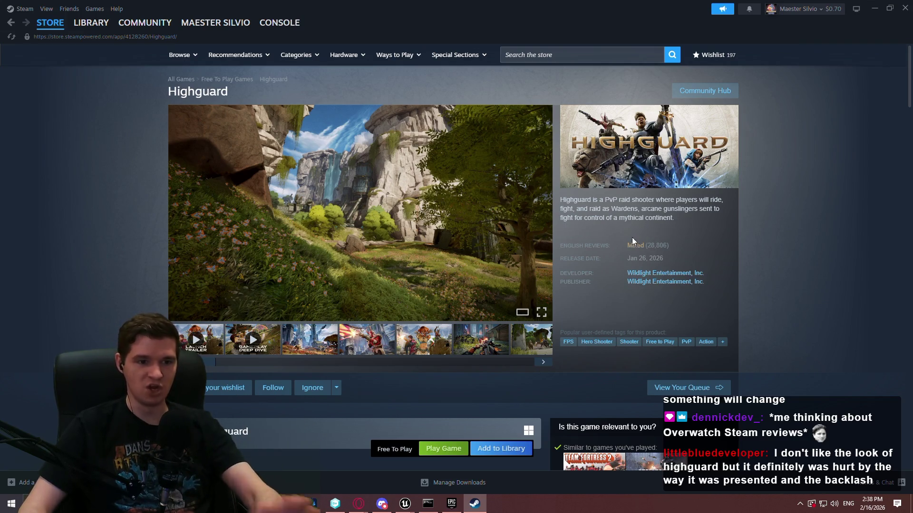
Step: Open Highguard's screenshots in the lightbox and page through them to the last one
mouse_move(651, 250)
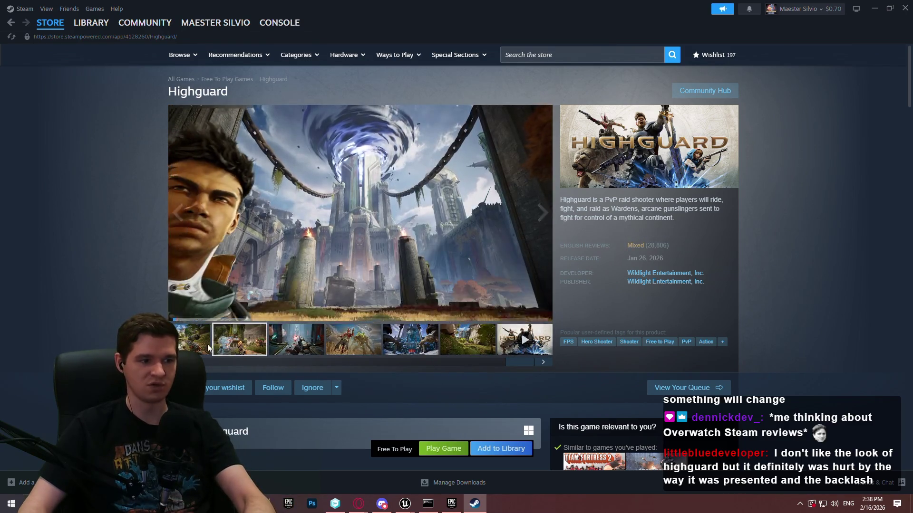
left_click(403, 194)
left_click(773, 259)
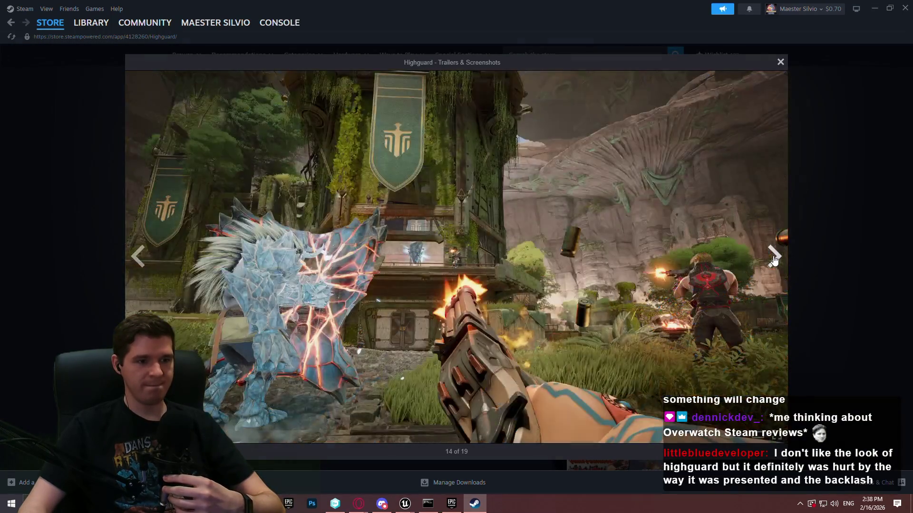
left_click(774, 259)
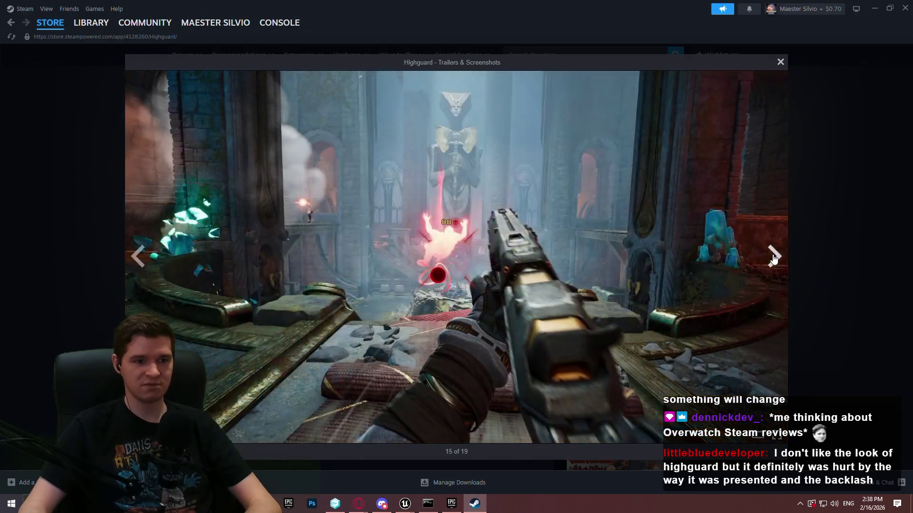
left_click(774, 259)
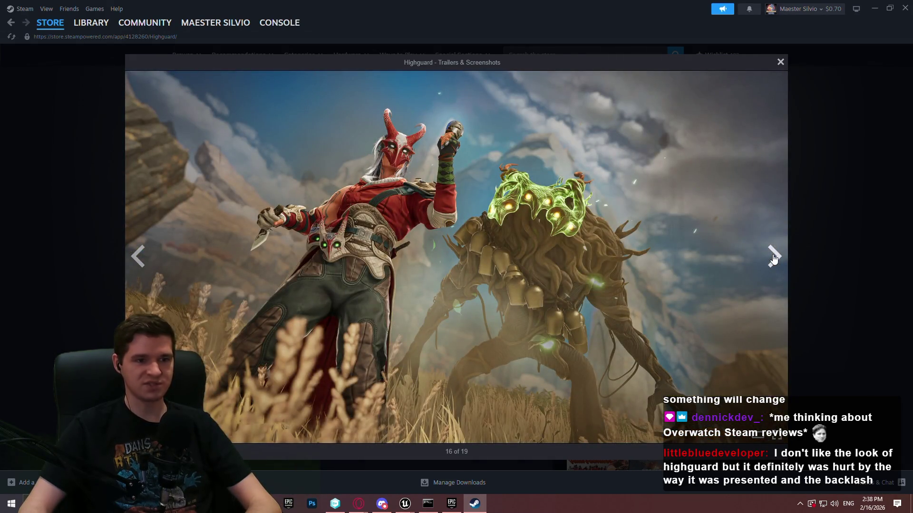
left_click(774, 259)
left_click(773, 259)
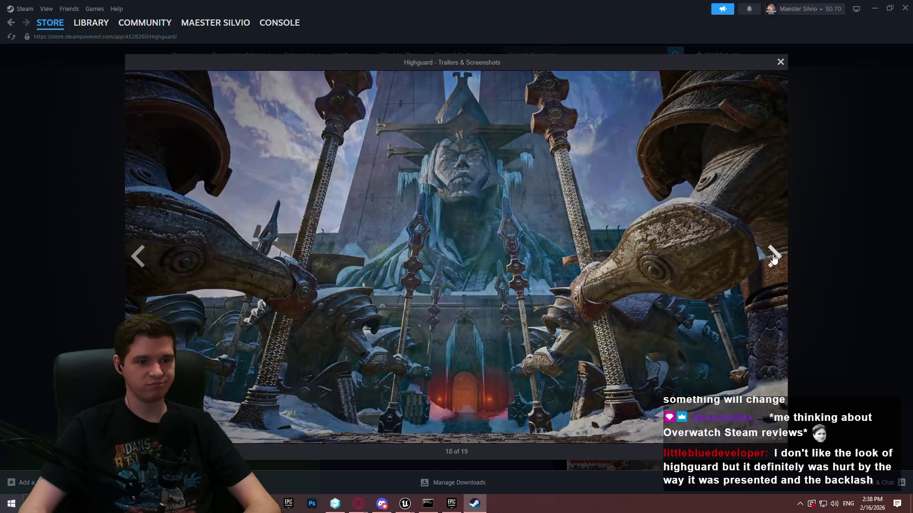
left_click(774, 259)
left_click(834, 225)
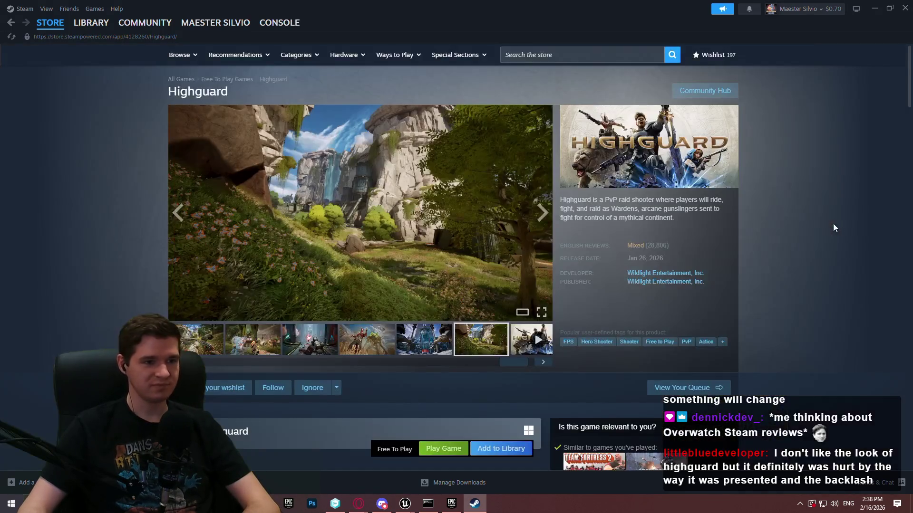
Step: Show the third screenshot in the main player, check the publisher line, then close Steam
left_click_drag(514, 363, 221, 363)
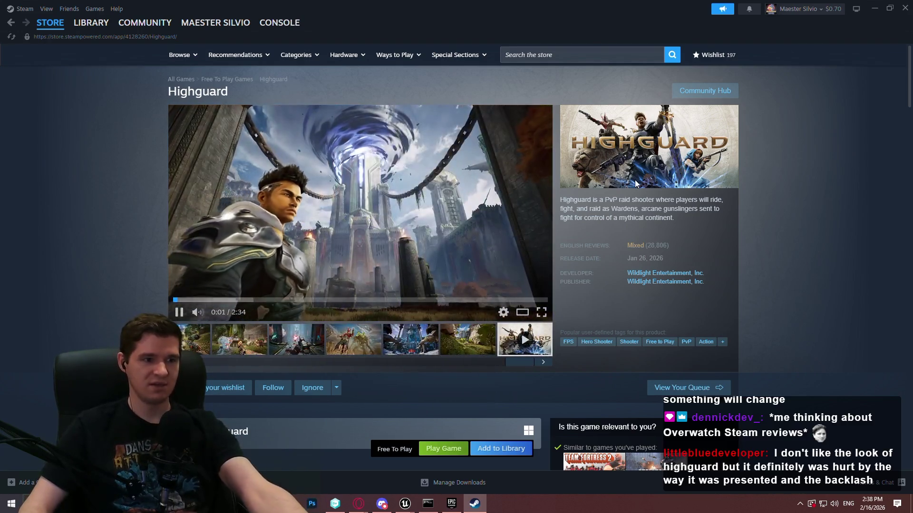
left_click(281, 349)
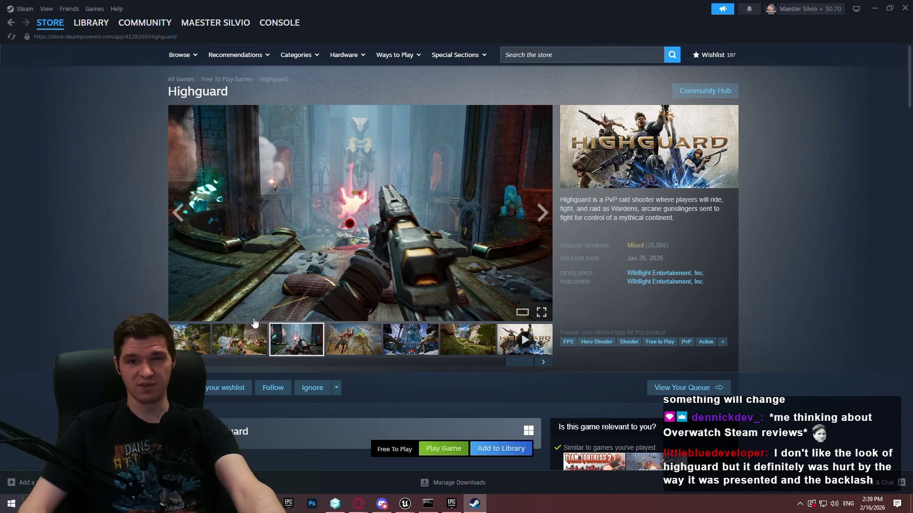
left_click_drag(557, 281, 849, 280)
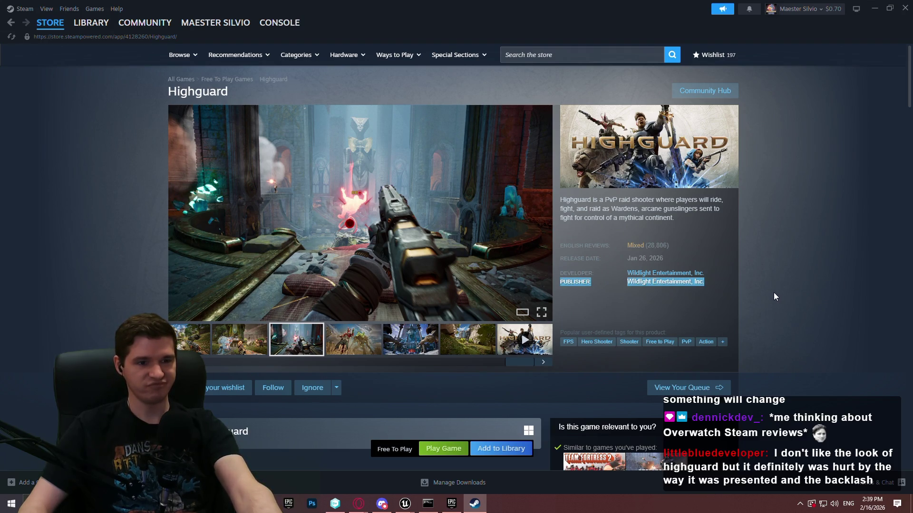
left_click(805, 135)
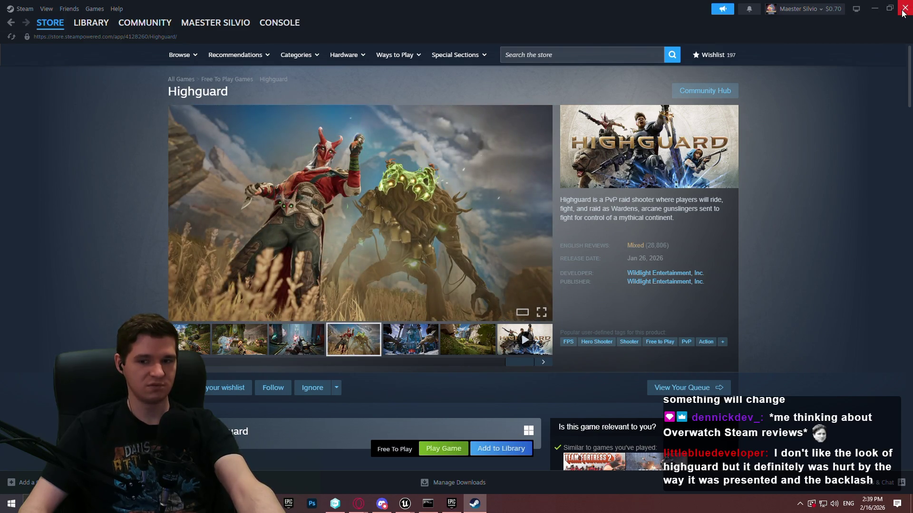
left_click(903, 12)
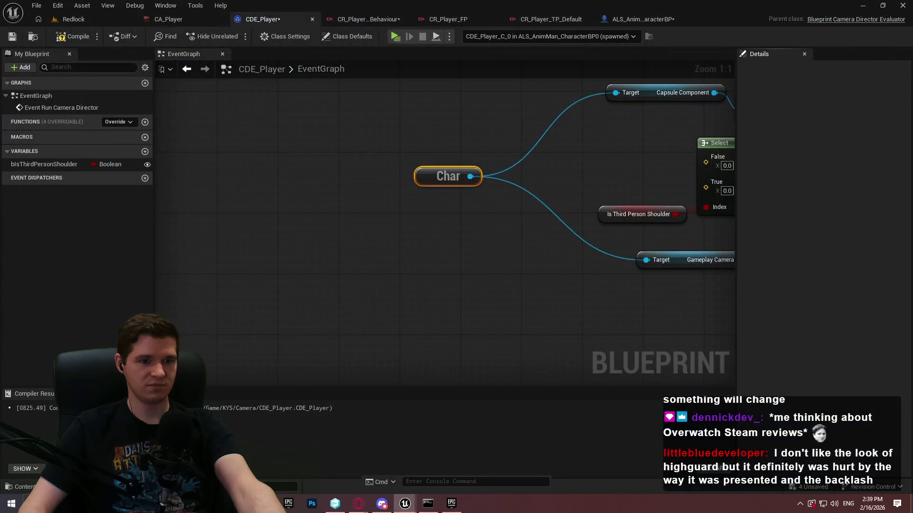
Step: On the Select node set True to Y 25, Z 75 and False Z to 75
left_click_drag(732, 214, 309, 273)
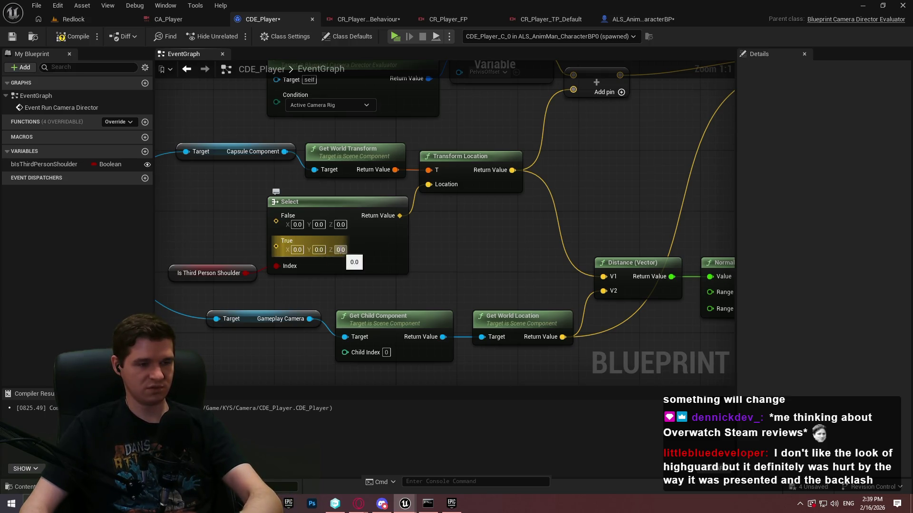
left_click(319, 249)
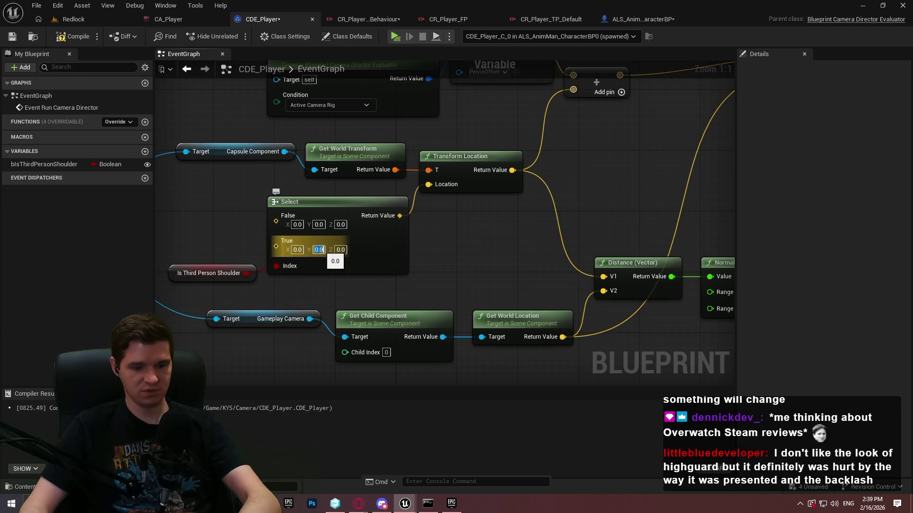
type("25")
left_click(339, 249)
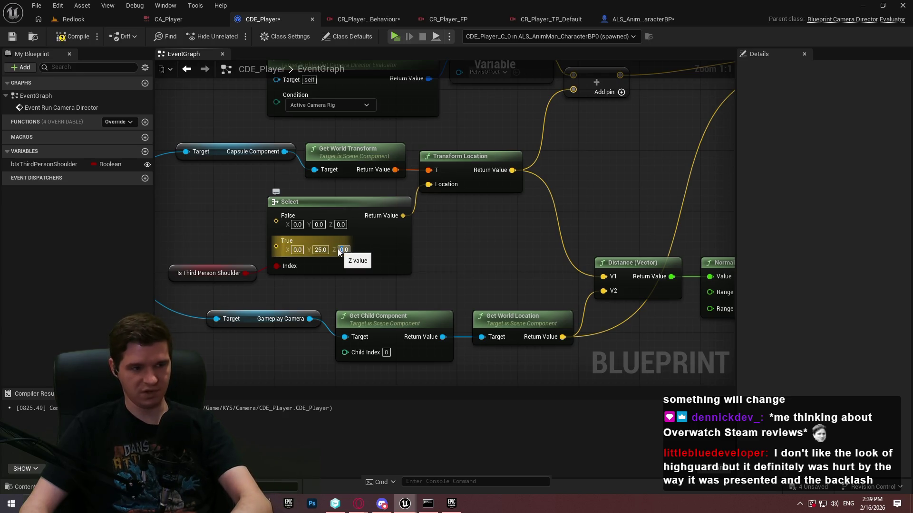
type("75")
left_click(341, 224)
type("75")
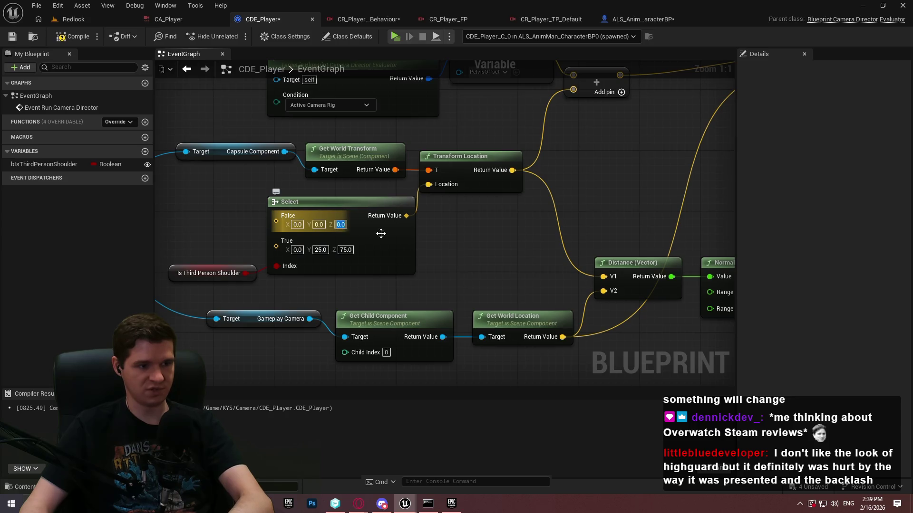
key("Return")
Step: Compile and save the CDE_Player blueprint
left_click(93, 40)
left_click(14, 37)
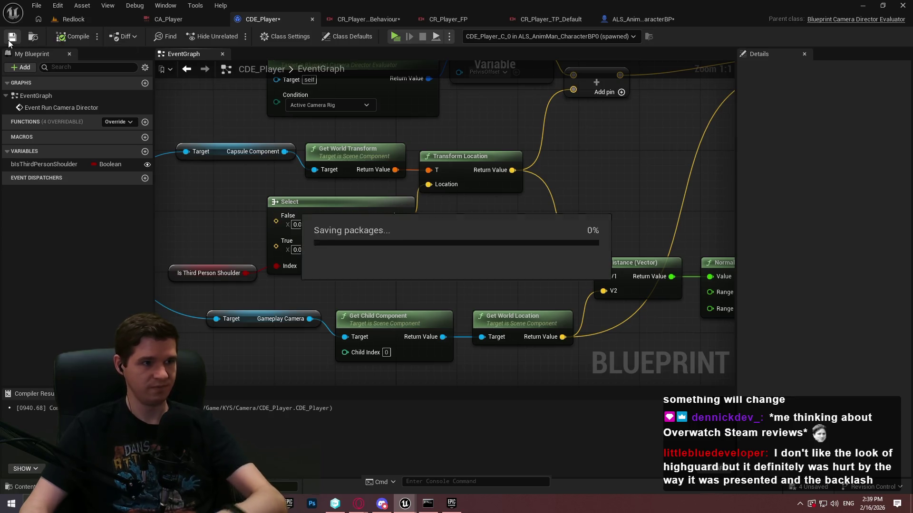
left_click(393, 21)
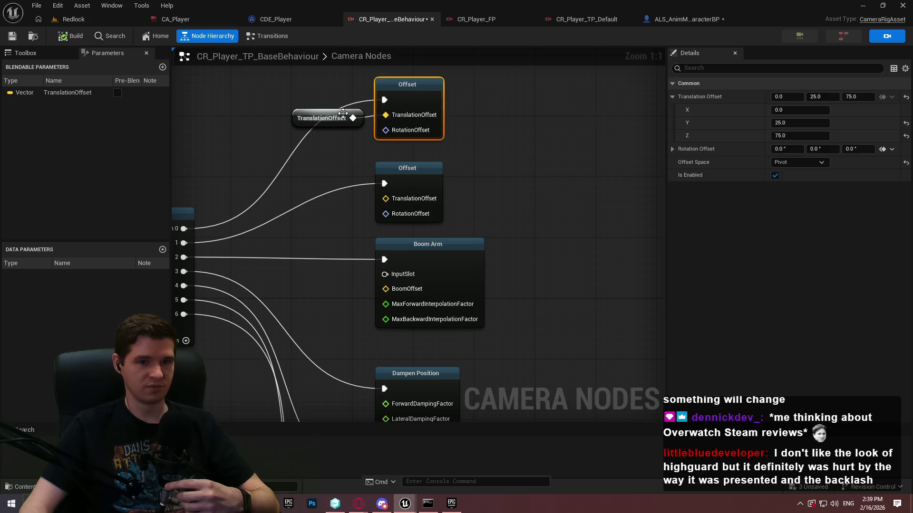
Step: Set the base behaviour rig's Offset Y translation to 0 and save it
left_click(479, 153)
left_click(315, 112)
left_click(434, 94)
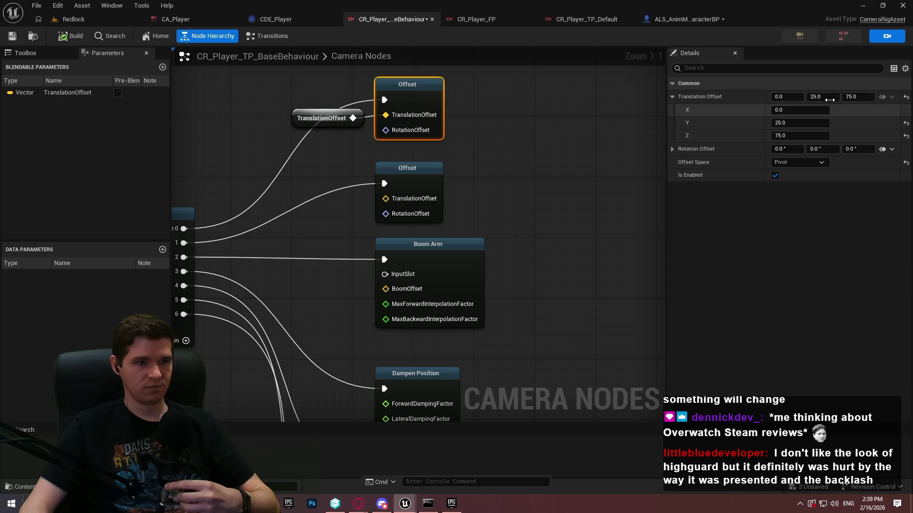
left_click(829, 96)
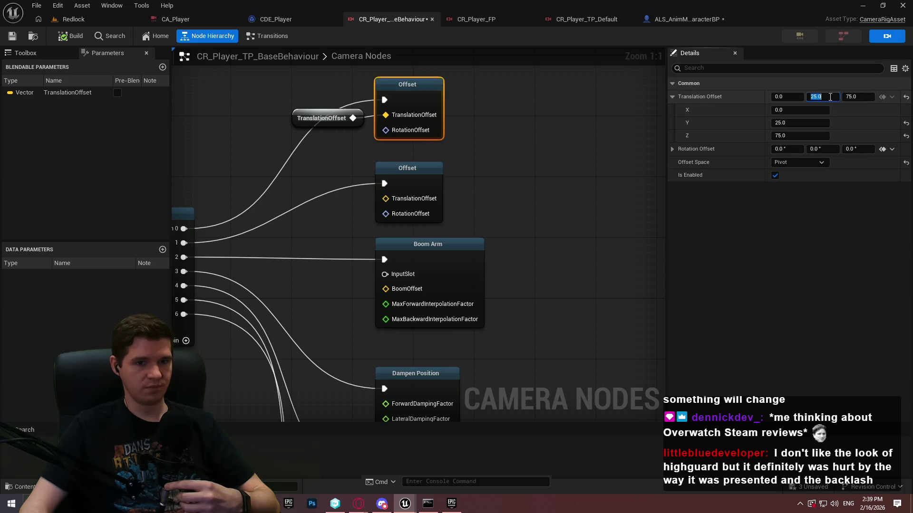
type("0")
key("Return")
left_click(12, 36)
Step: Open CR_Player_TP_Shoulder from the Content/KYS/Camera folder
left_click(86, 20)
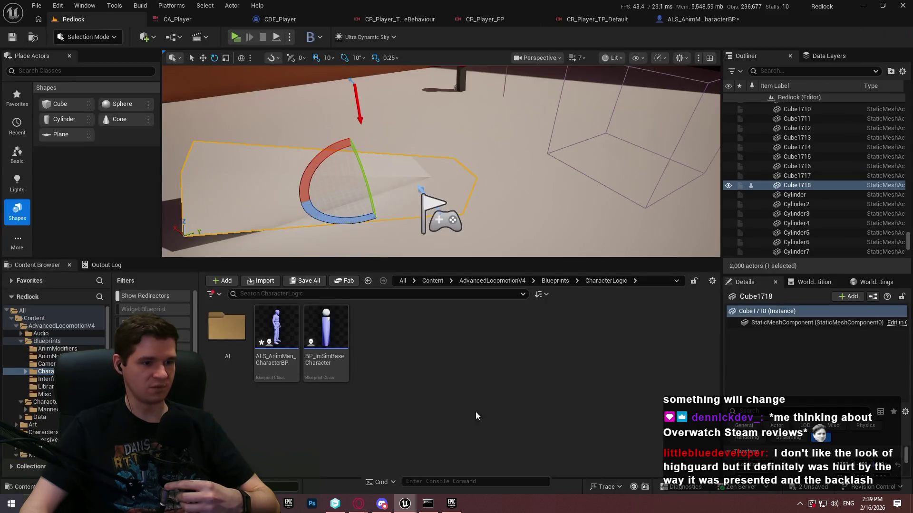
left_click(492, 281)
left_click(433, 281)
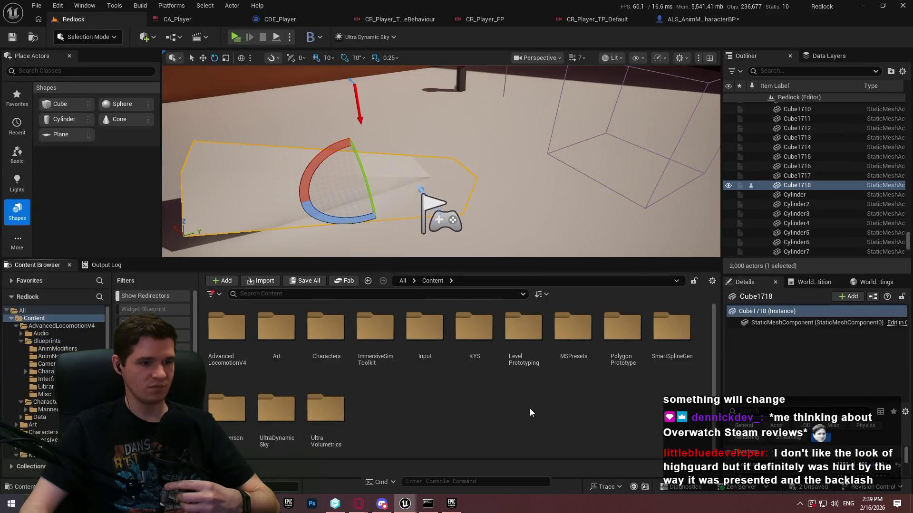
double_click(474, 321)
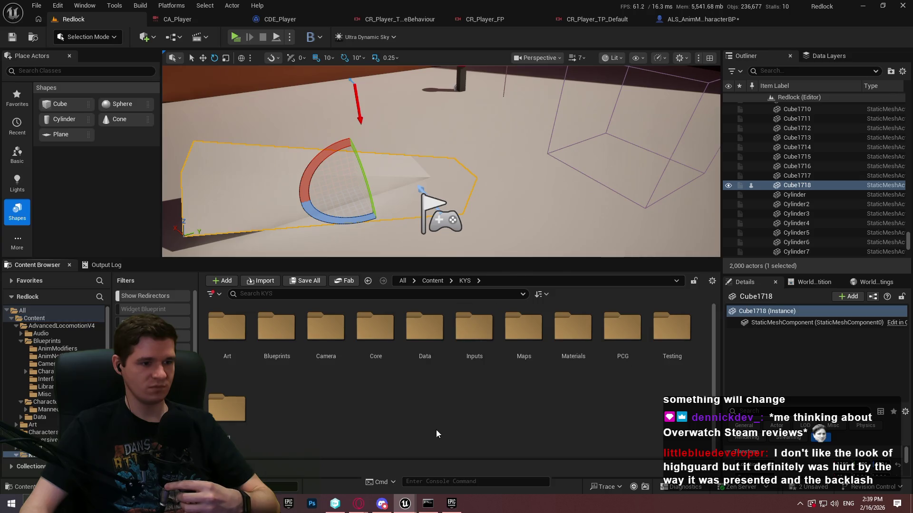
double_click(325, 328)
double_click(481, 368)
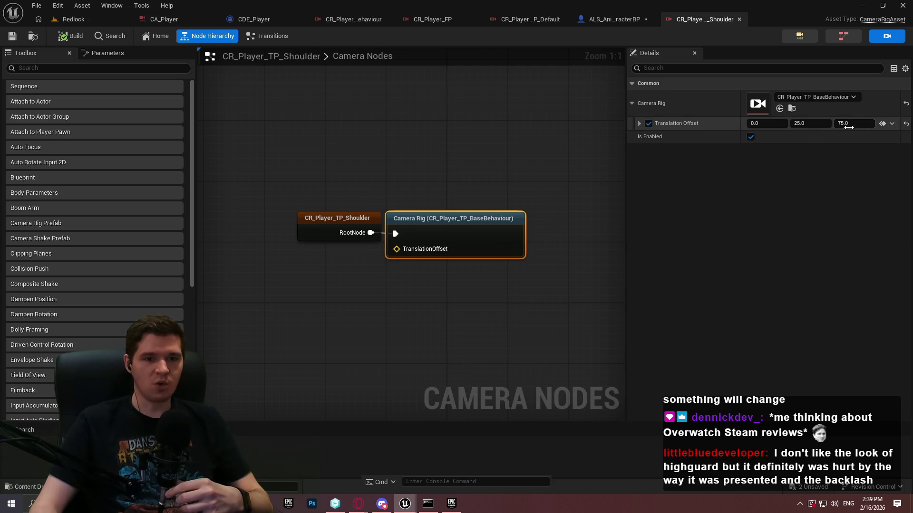
Step: Review the shoulder rig's settings, then launch Redlock as a standalone game
left_click(520, 19)
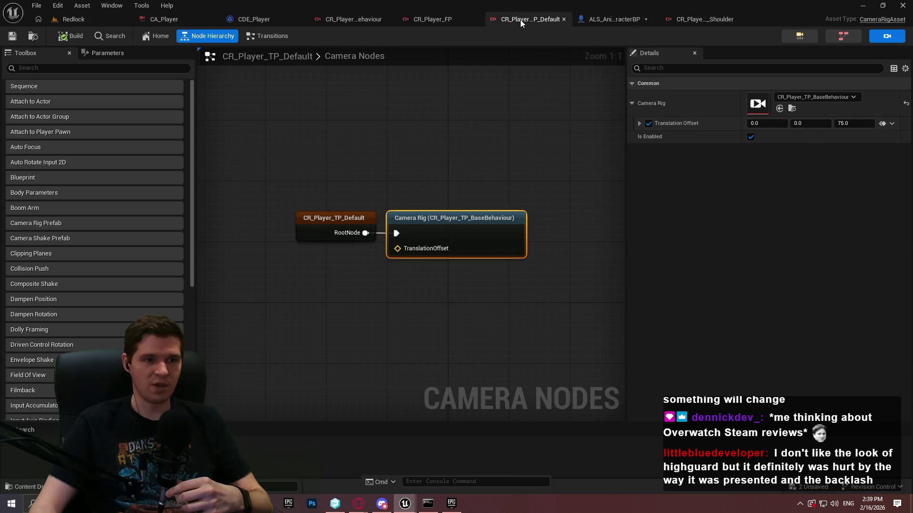
left_click(711, 22)
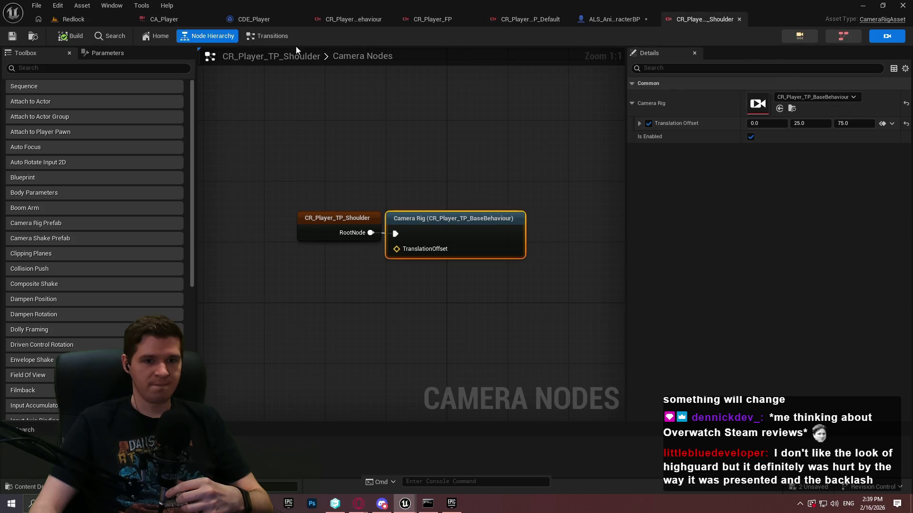
left_click(72, 19)
left_click(235, 37)
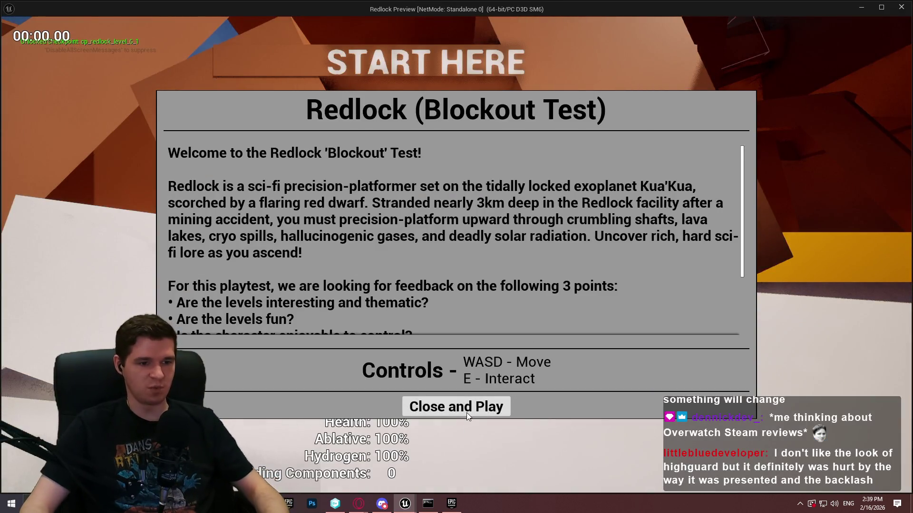
Step: Start the Redlock play session and walk the character forward, left and back toward the pillar
left_click(467, 412)
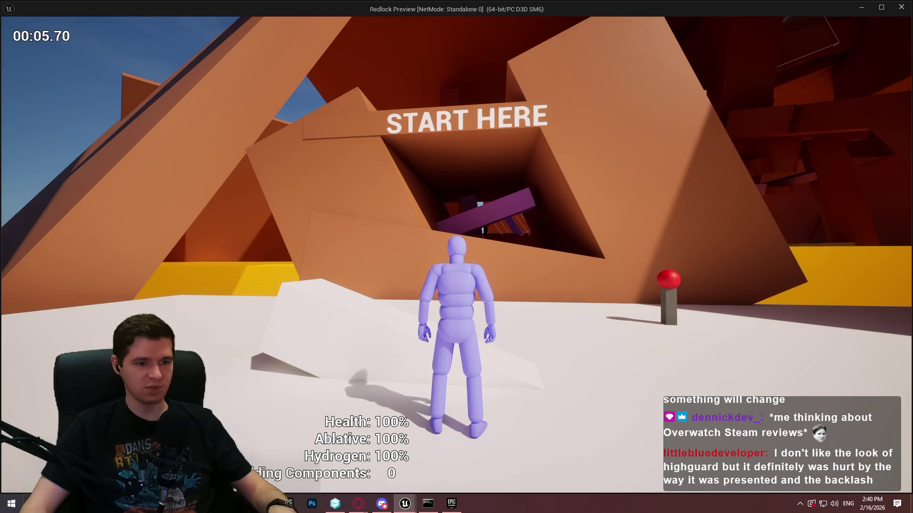
key("w")
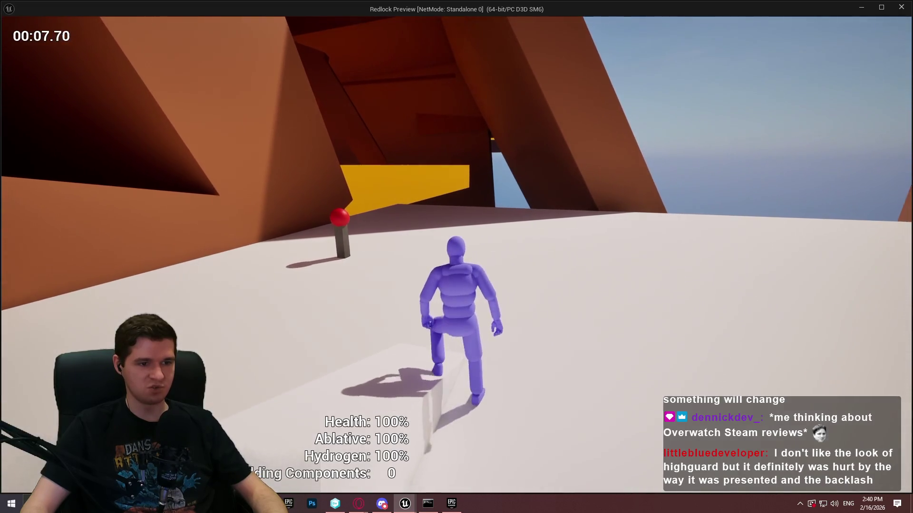
key("a")
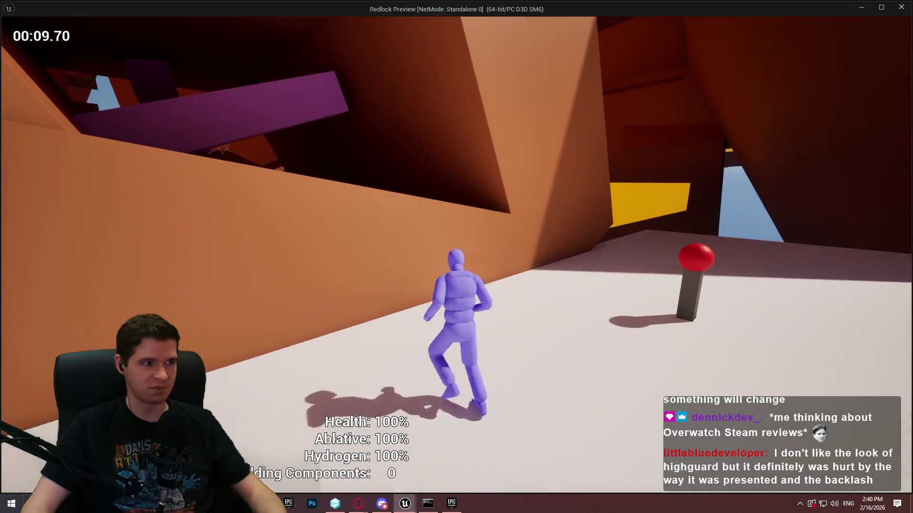
key("s")
key("w")
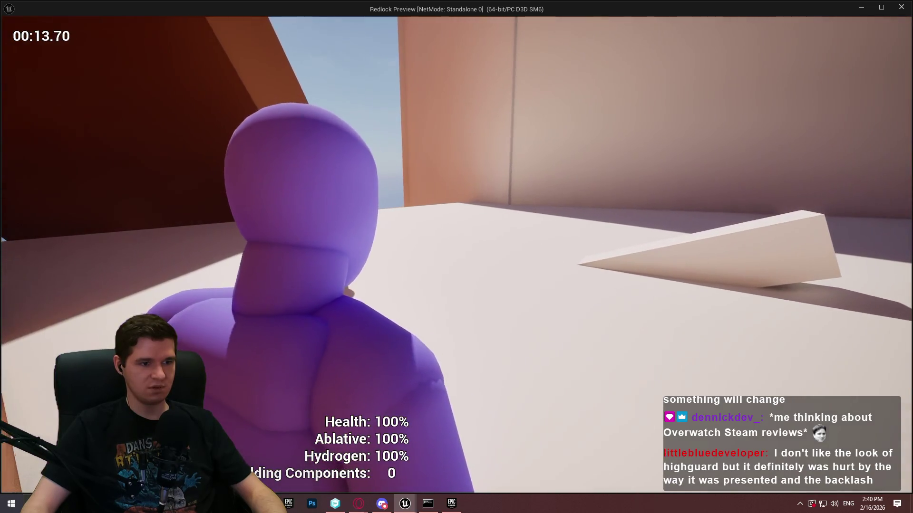
key("w")
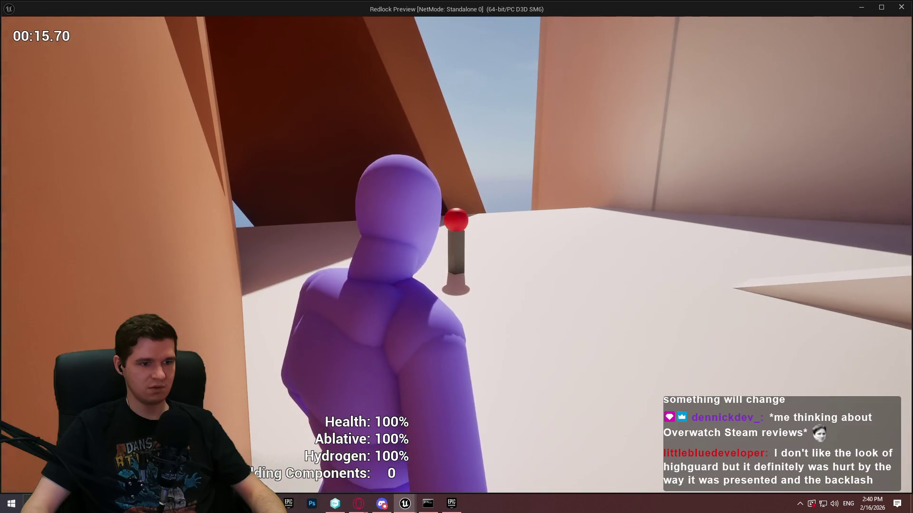
Step: Strafe against the orange wall to test camera pull-in, then end the preview
key("a")
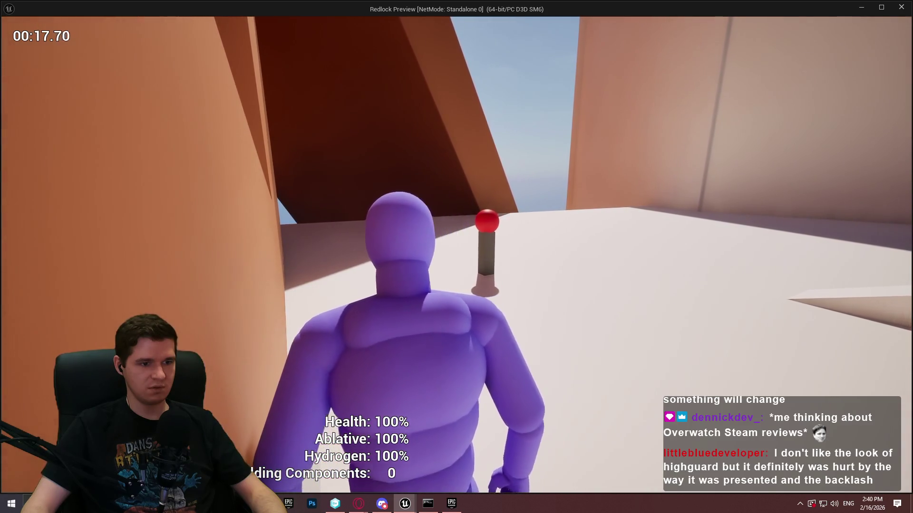
key("a")
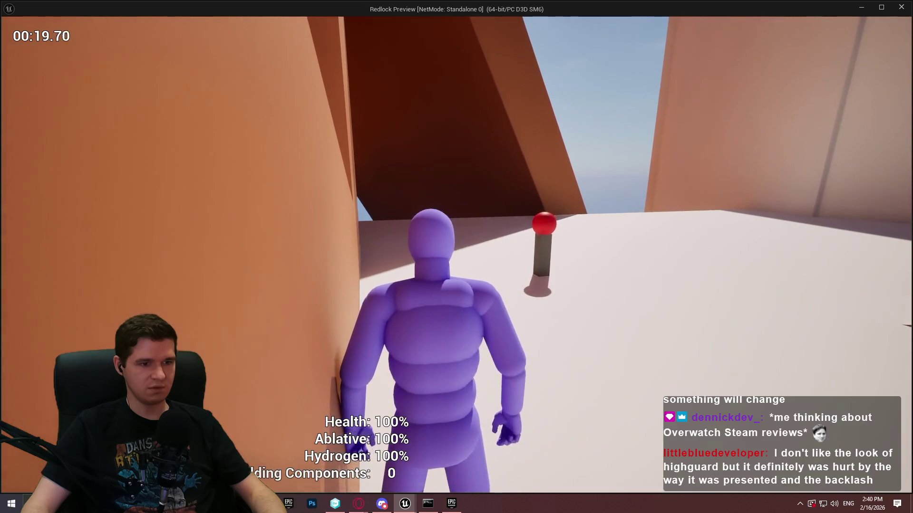
key("a")
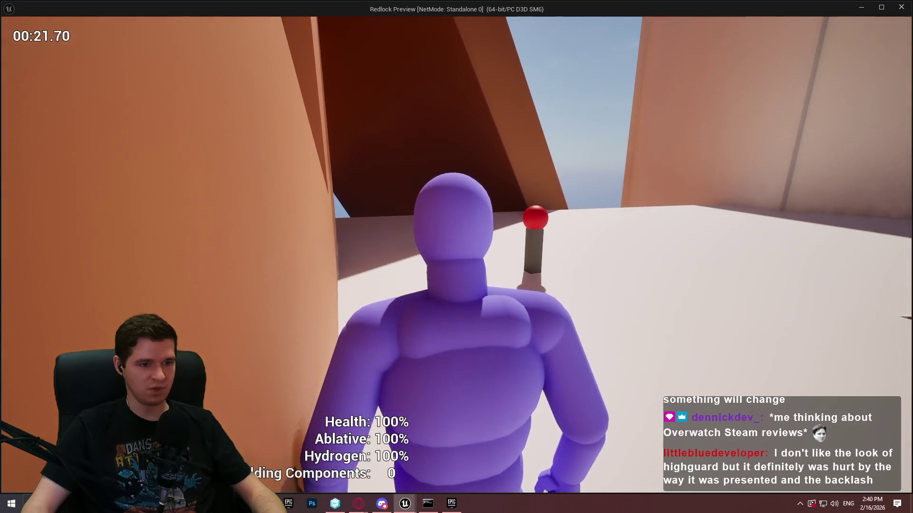
key("a")
key("a")
key("a")
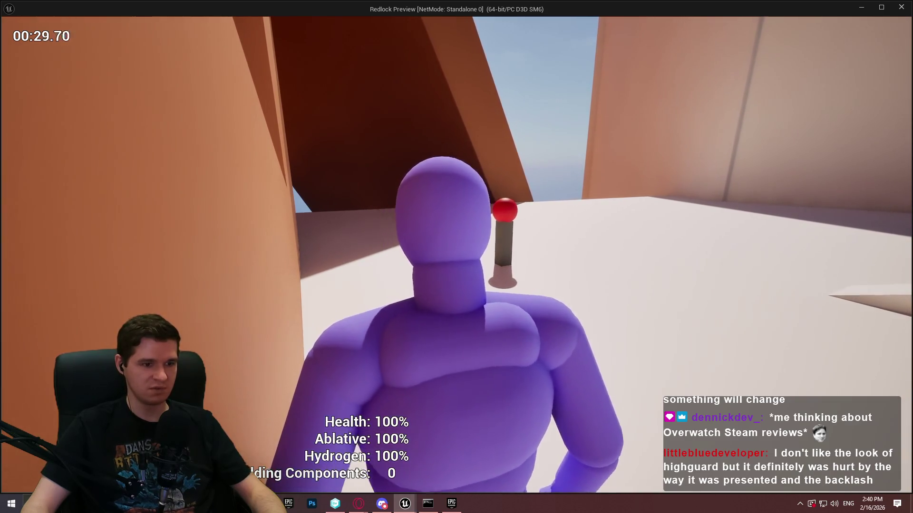
key("w")
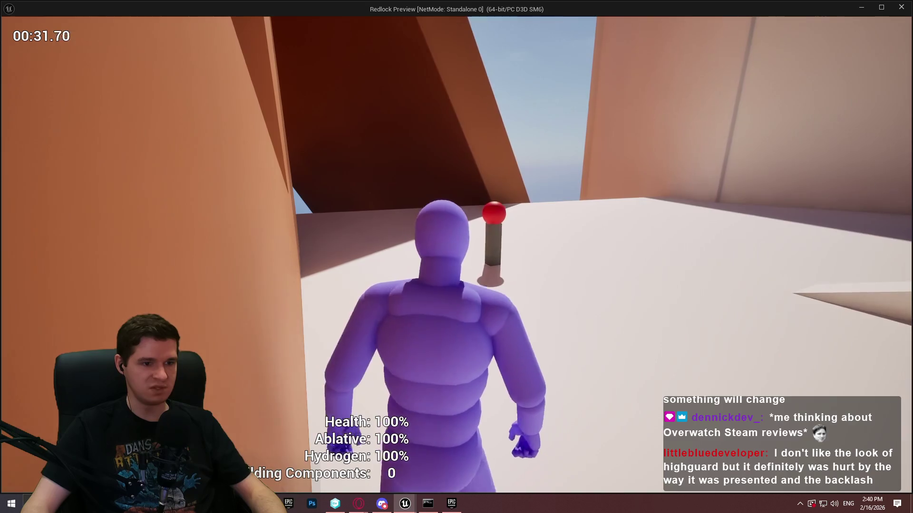
key("s")
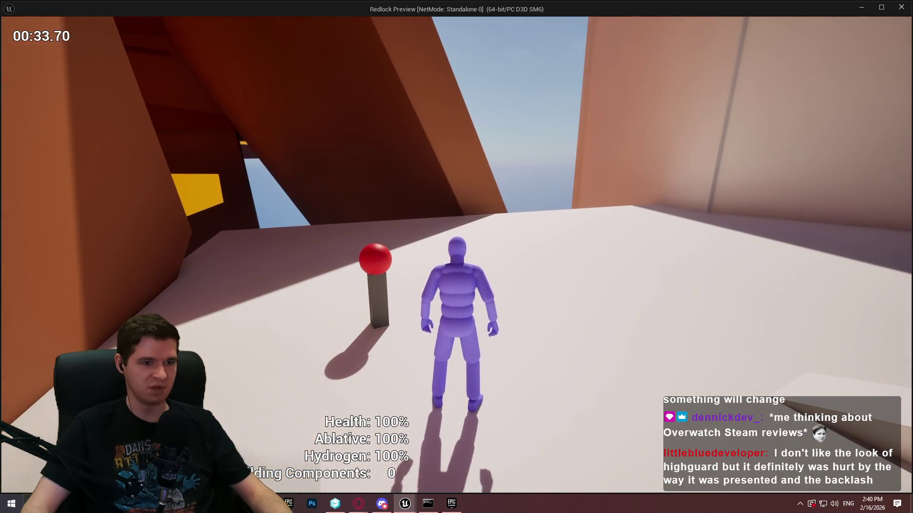
key("Escape")
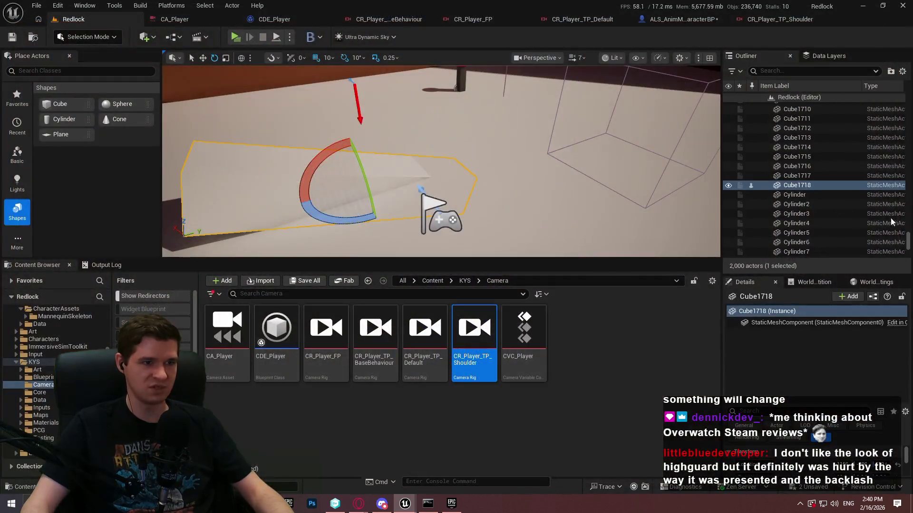
Step: Bring CDE_Player's Branch and Activate Camera Rig nodes into view in its event graph
left_click(671, 19)
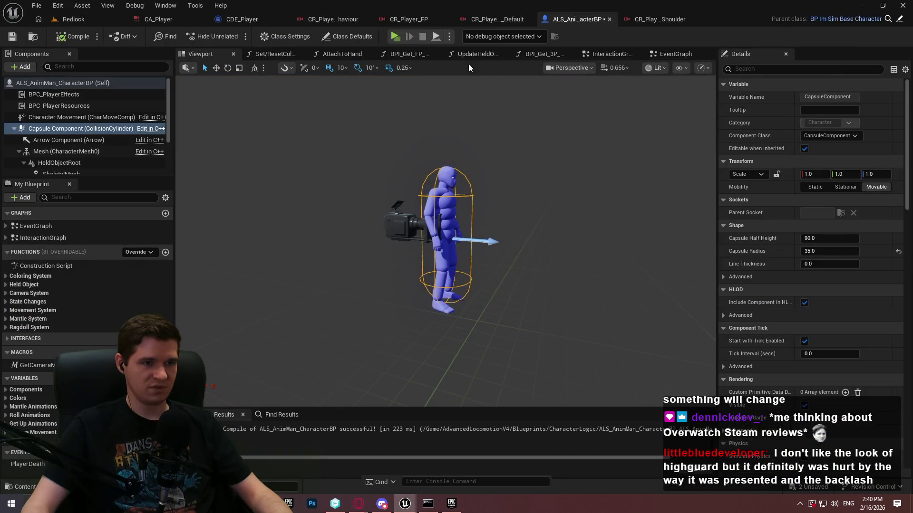
left_click(239, 19)
scroll(654, 209, "up", 3)
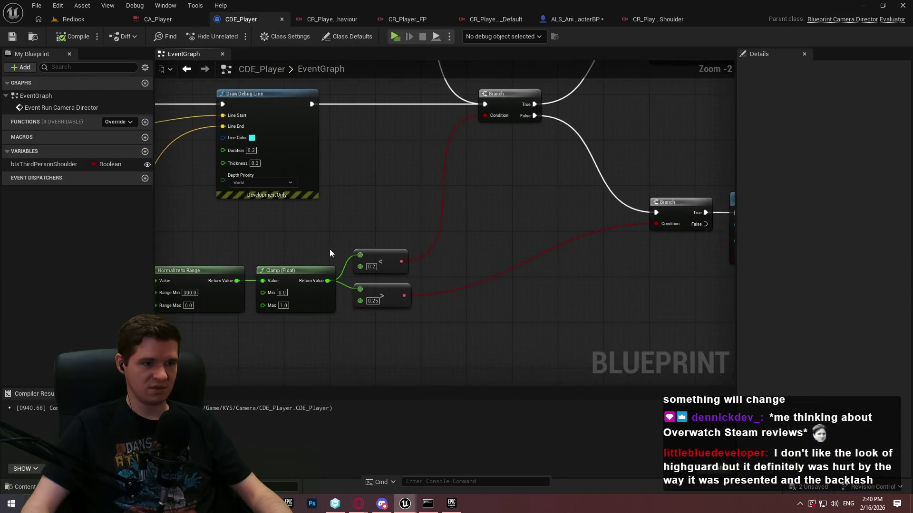
scroll(327, 253, "down", 2)
scroll(315, 182, "up", 1)
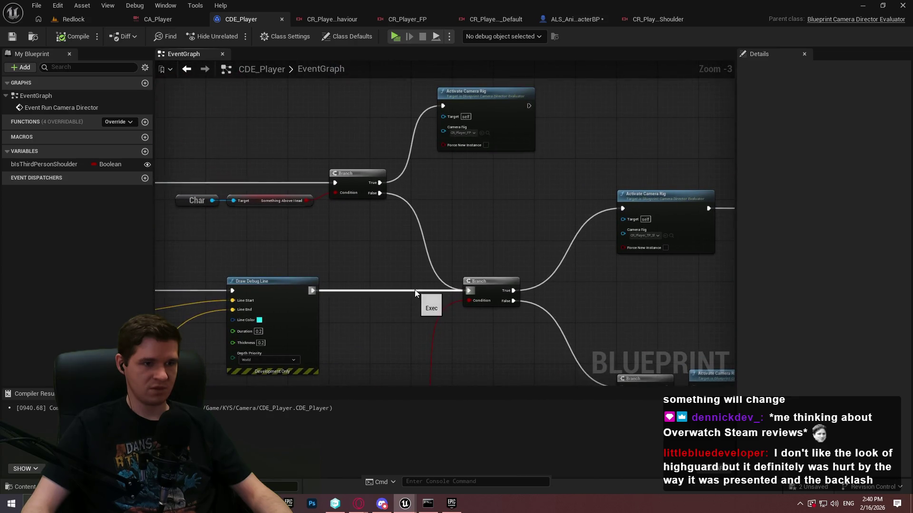
mouse_move(415, 304)
left_mouse_down()
mouse_move(314, 211)
mouse_move(706, 232)
left_mouse_up()
mouse_move(732, 265)
left_mouse_down()
mouse_move(338, 237)
mouse_move(329, 246)
left_mouse_up()
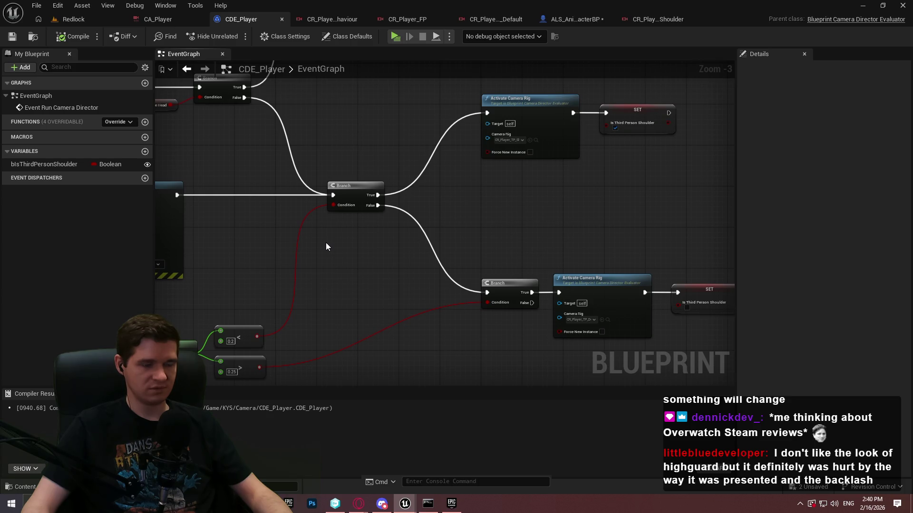
right_click(326, 244)
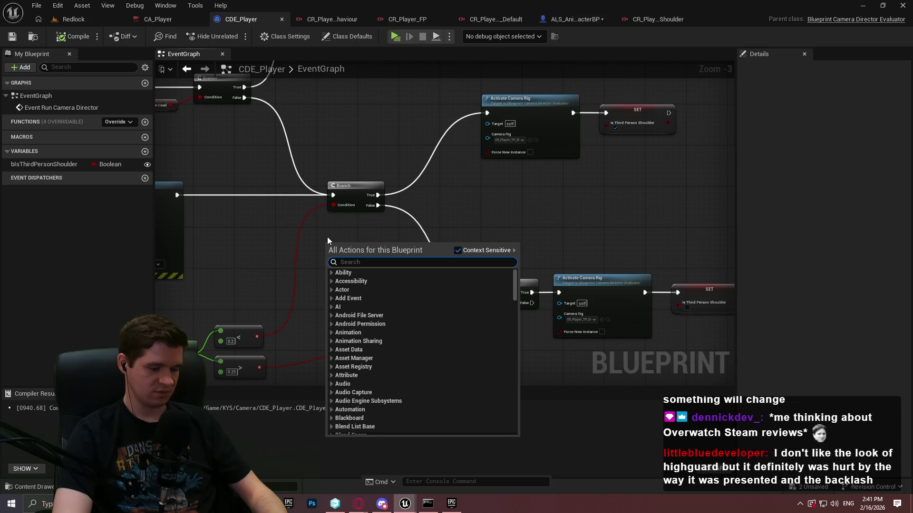
type("timeline")
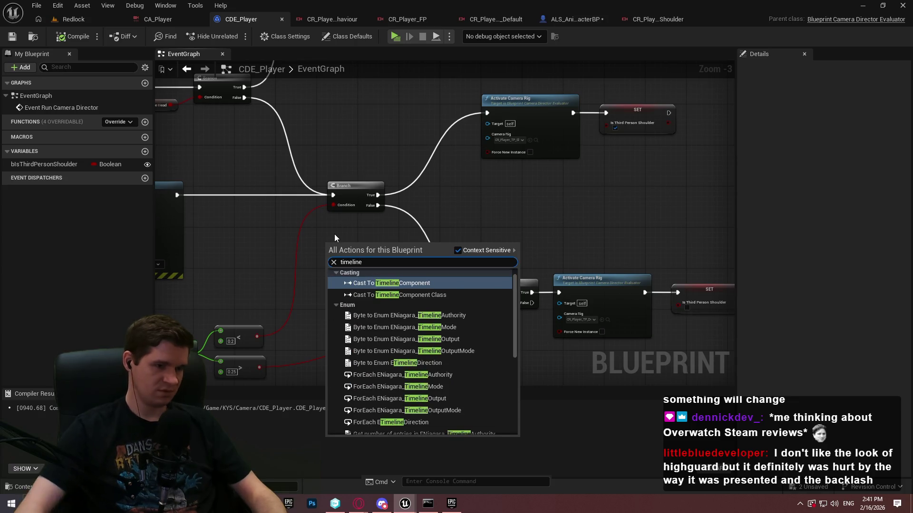
left_click_drag(515, 287, 532, 427)
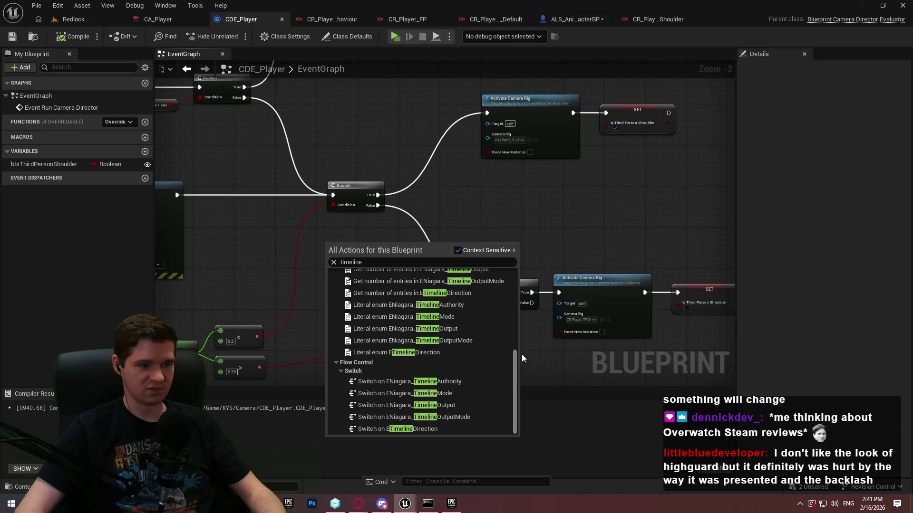
left_click_drag(523, 365, 527, 264)
key("Escape")
right_click(458, 184)
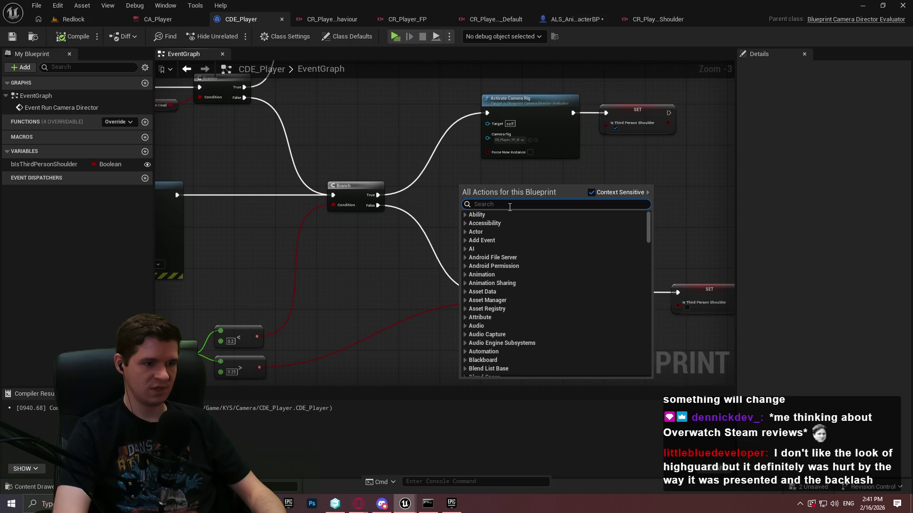
left_click(435, 240)
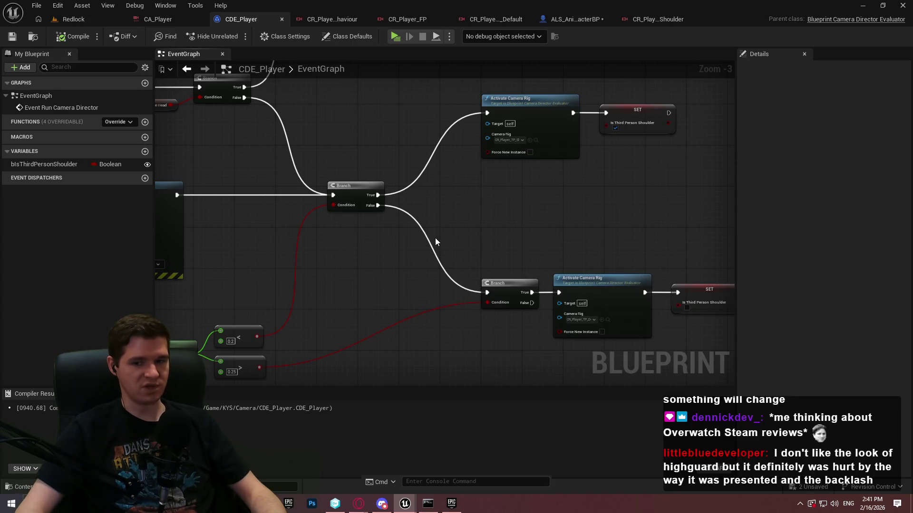
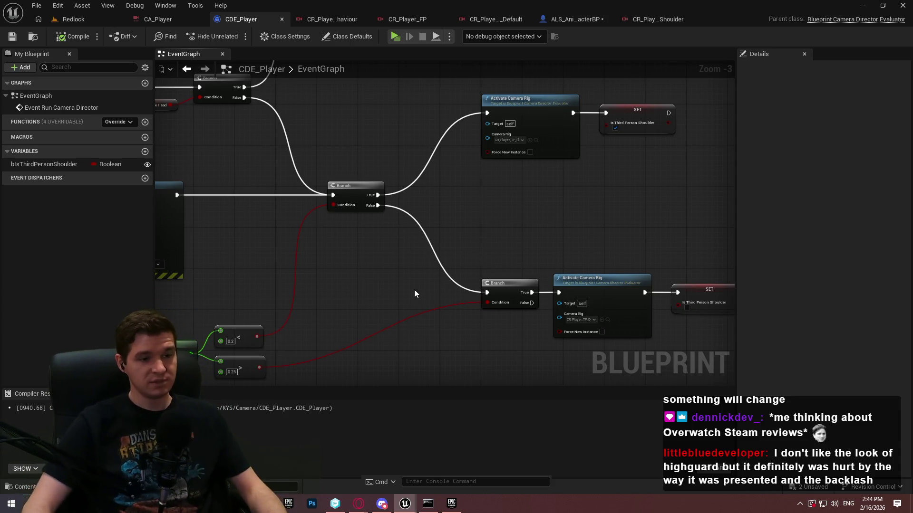
Step: Change the > comparison node's distance threshold from 0.25 to 0.3
mouse_move(583, 205)
left_mouse_down()
mouse_move(506, 205)
mouse_move(671, 230)
mouse_move(670, 257)
left_mouse_up()
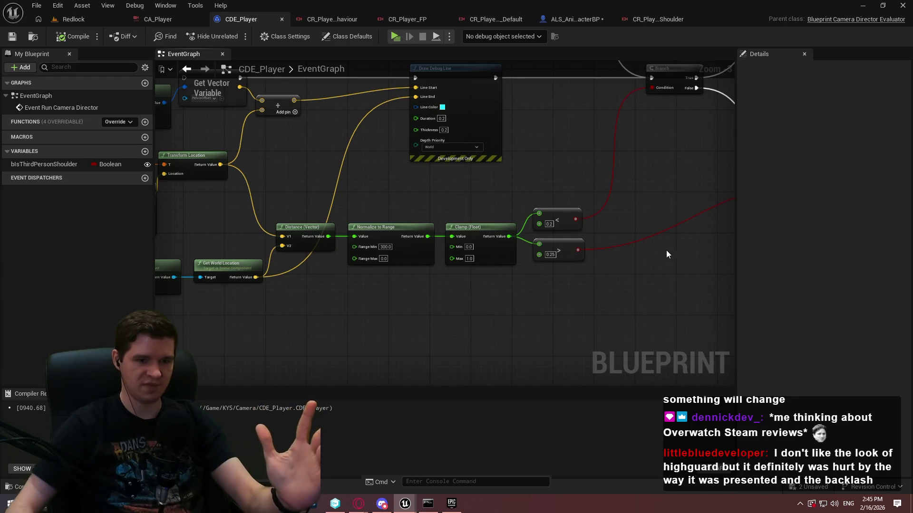
scroll(664, 249, "up", 1)
mouse_move(617, 183)
left_mouse_down()
mouse_move(546, 253)
mouse_move(513, 242)
left_mouse_up()
left_click(467, 245)
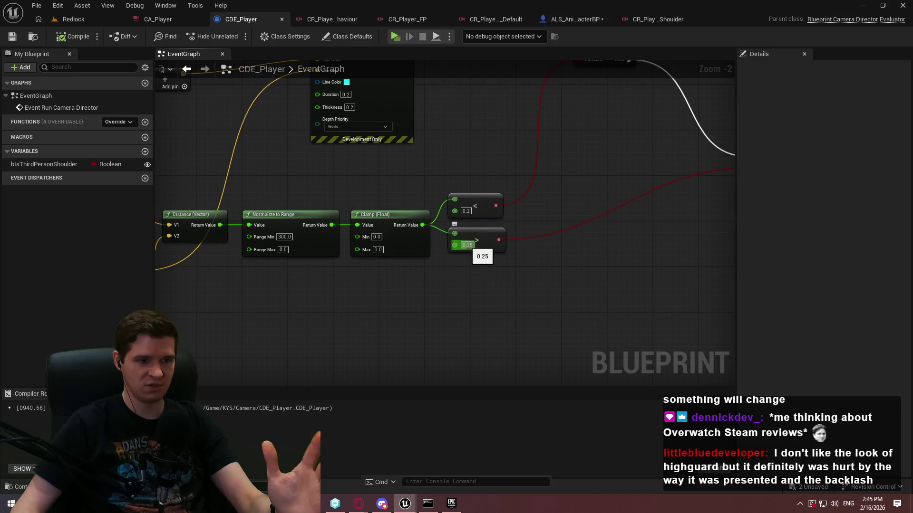
type("0.3")
key("Return")
Step: Pan across the graph to review the Branch, camera rig and Draw Debug Line nodes
mouse_move(644, 205)
left_mouse_down()
mouse_move(430, 281)
mouse_move(444, 294)
mouse_move(446, 323)
mouse_move(414, 322)
left_mouse_up()
mouse_move(546, 332)
left_mouse_down()
mouse_move(478, 208)
mouse_move(496, 222)
mouse_move(463, 218)
left_mouse_up()
mouse_move(471, 105)
left_mouse_down()
mouse_move(502, 243)
mouse_move(478, 274)
mouse_move(436, 147)
mouse_move(429, 193)
mouse_move(443, 192)
mouse_move(266, 228)
mouse_move(377, 207)
left_mouse_up()
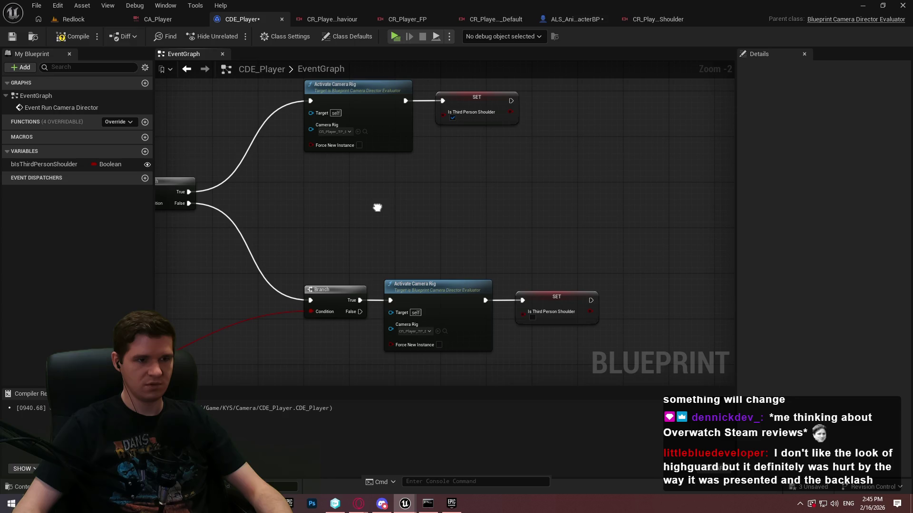
mouse_move(376, 207)
left_mouse_down()
mouse_move(428, 214)
mouse_move(656, 139)
left_mouse_up()
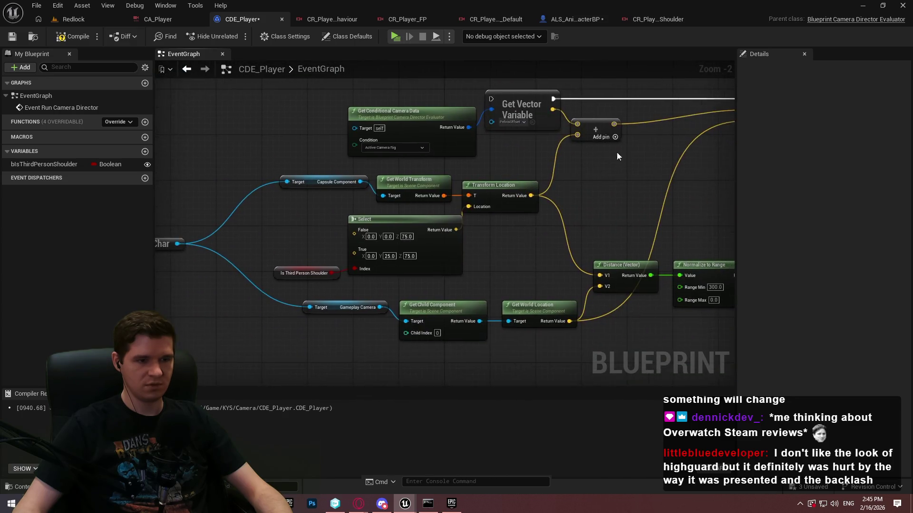
mouse_move(548, 230)
left_mouse_down()
mouse_move(463, 220)
mouse_move(361, 191)
mouse_move(266, 157)
mouse_move(262, 133)
left_mouse_up()
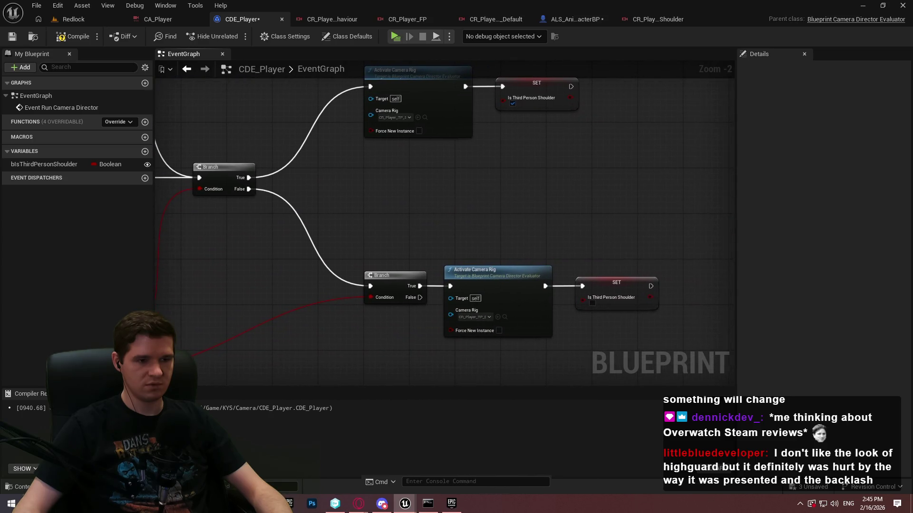
mouse_move(190, 86)
left_mouse_down()
mouse_move(436, 161)
mouse_move(182, 229)
left_mouse_up()
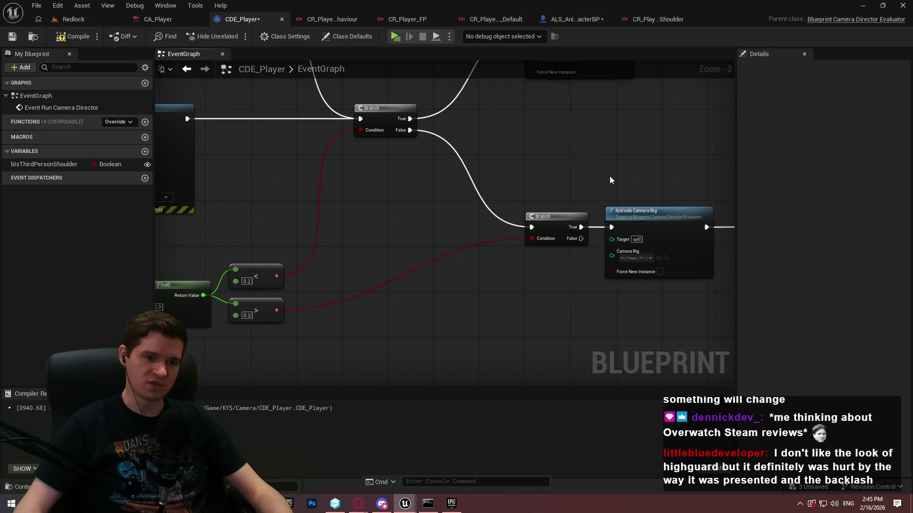
mouse_move(609, 176)
left_mouse_down()
mouse_move(531, 263)
mouse_move(455, 154)
mouse_move(478, 210)
left_mouse_up()
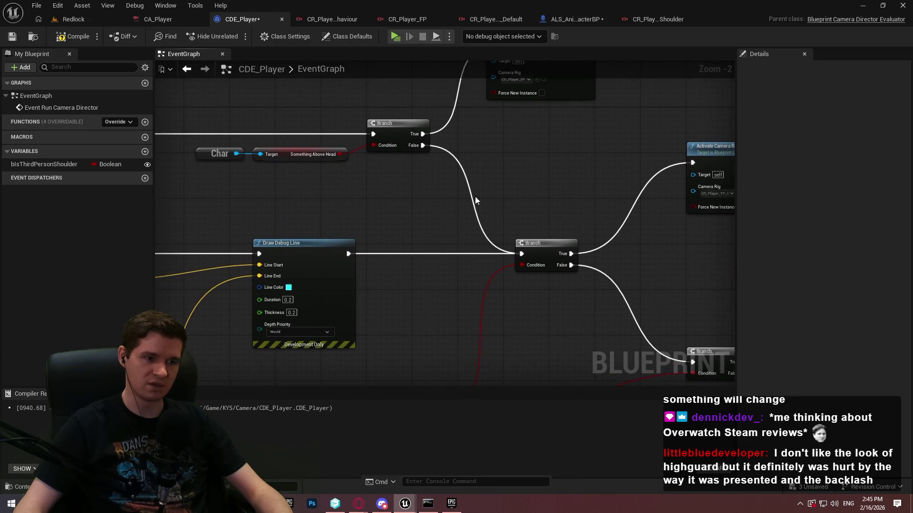
Step: Add a screen-only Print String of the Clamp Return Value on the Branch's False path, then compile
left_click_drag(423, 145, 409, 301)
type("print")
key("Return")
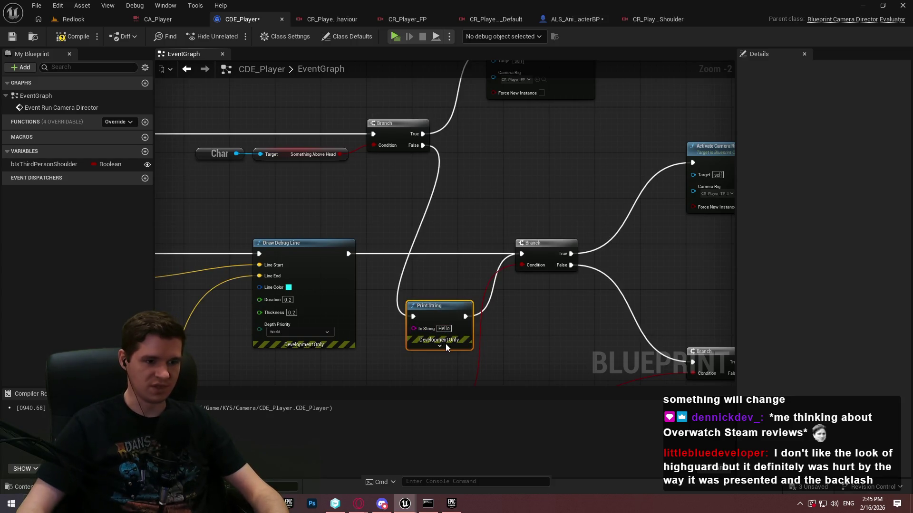
mouse_move(437, 320)
left_mouse_down()
mouse_move(432, 219)
mouse_move(410, 315)
mouse_move(611, 161)
mouse_move(525, 294)
mouse_move(499, 283)
left_mouse_up()
left_click(440, 251)
mouse_move(646, 200)
left_mouse_down()
mouse_move(548, 253)
mouse_move(340, 255)
mouse_move(761, 247)
mouse_move(628, 244)
left_mouse_up()
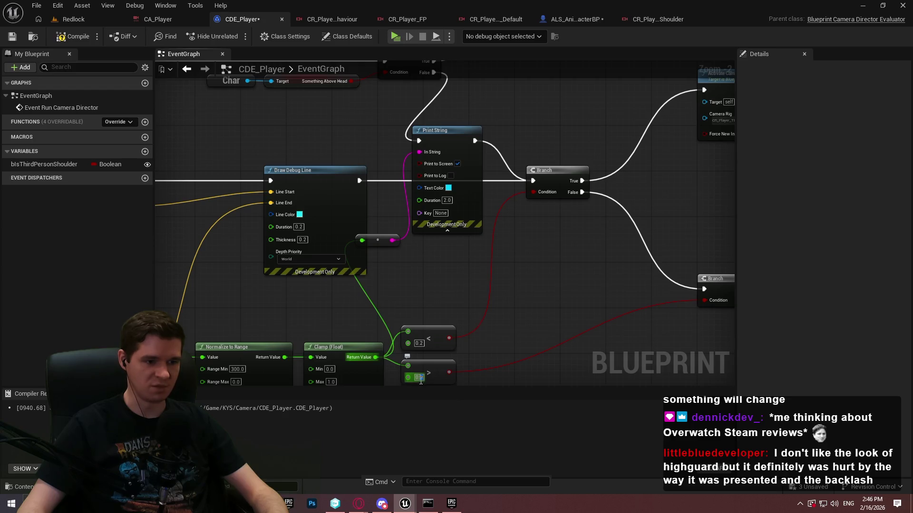
left_click(84, 40)
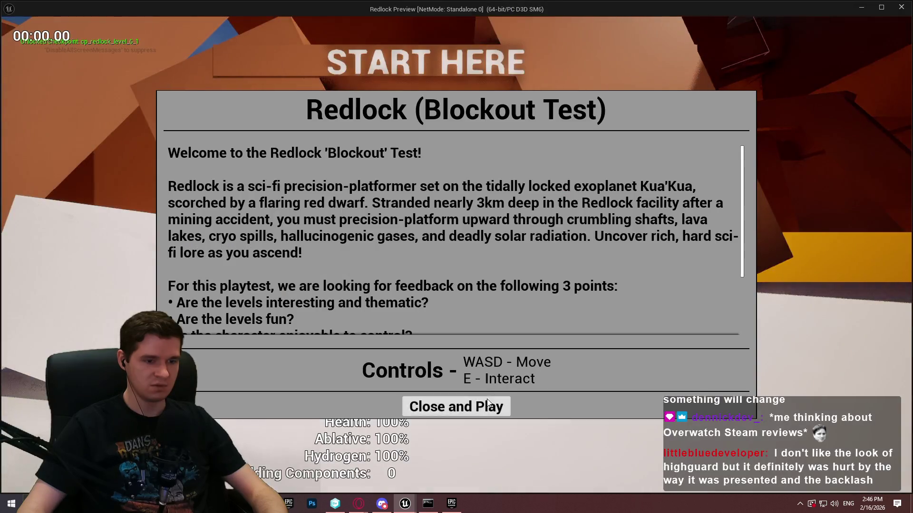
Step: Play Redlock and walk toward and away from the red-ball post, watching distances of about 0.14–1.0 print
left_click(456, 405)
key("w")
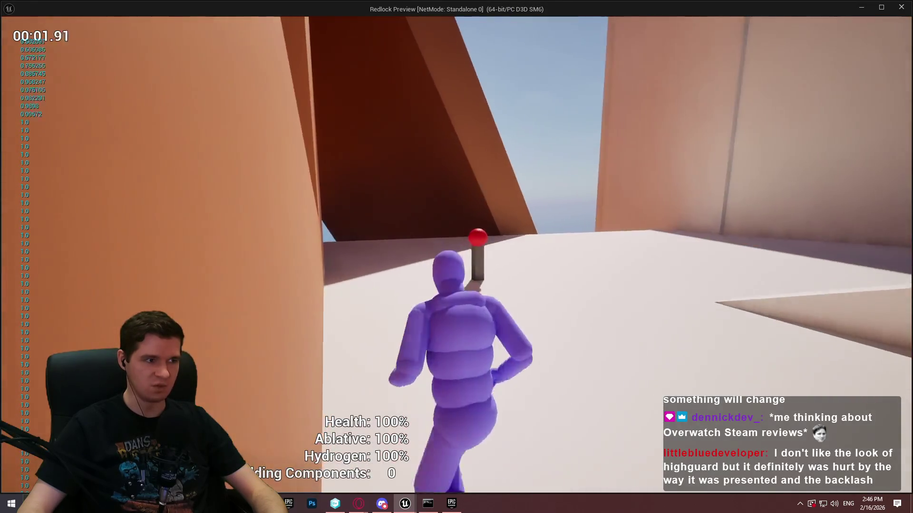
key("w")
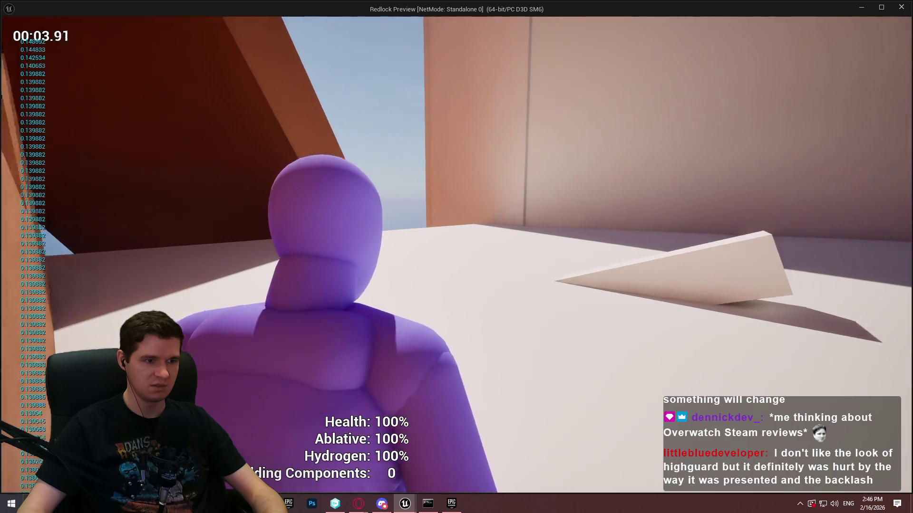
key("w")
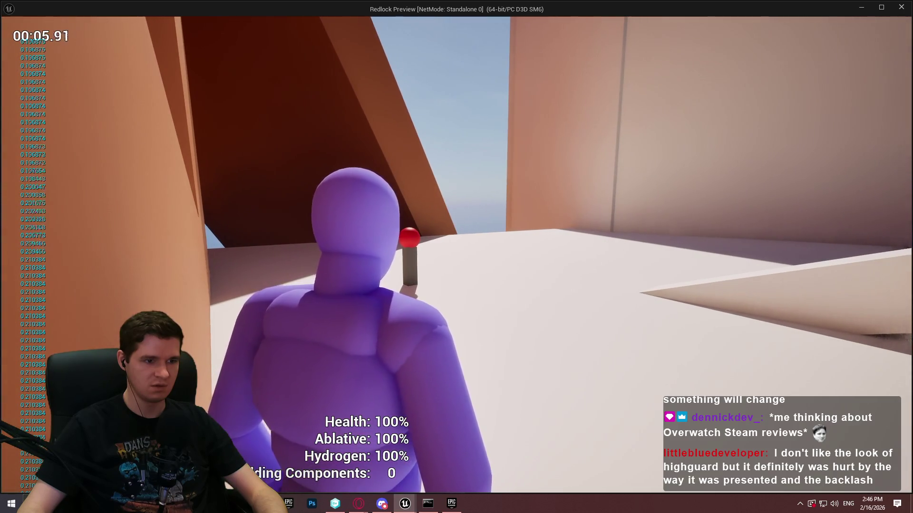
key("w")
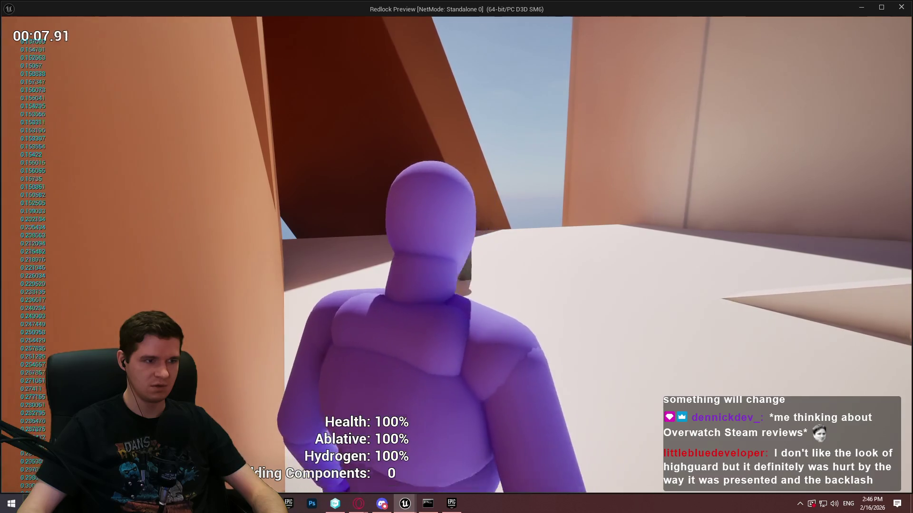
key("w")
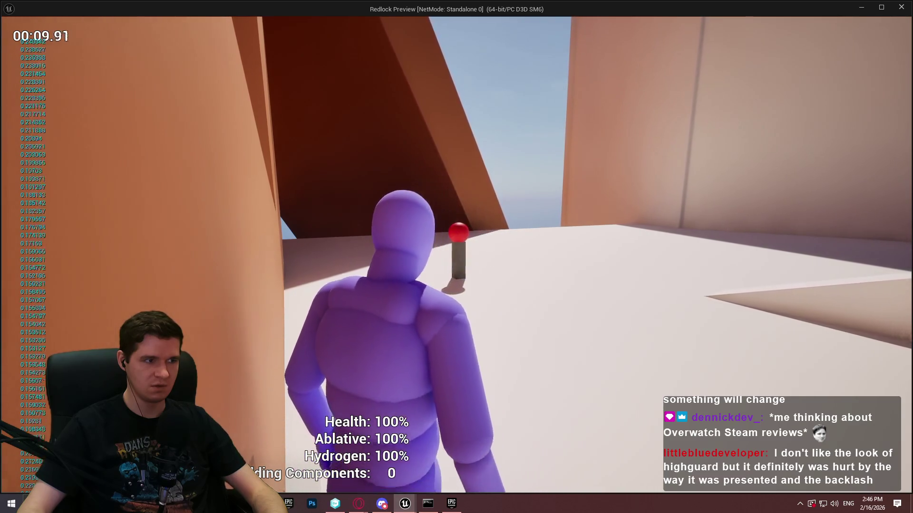